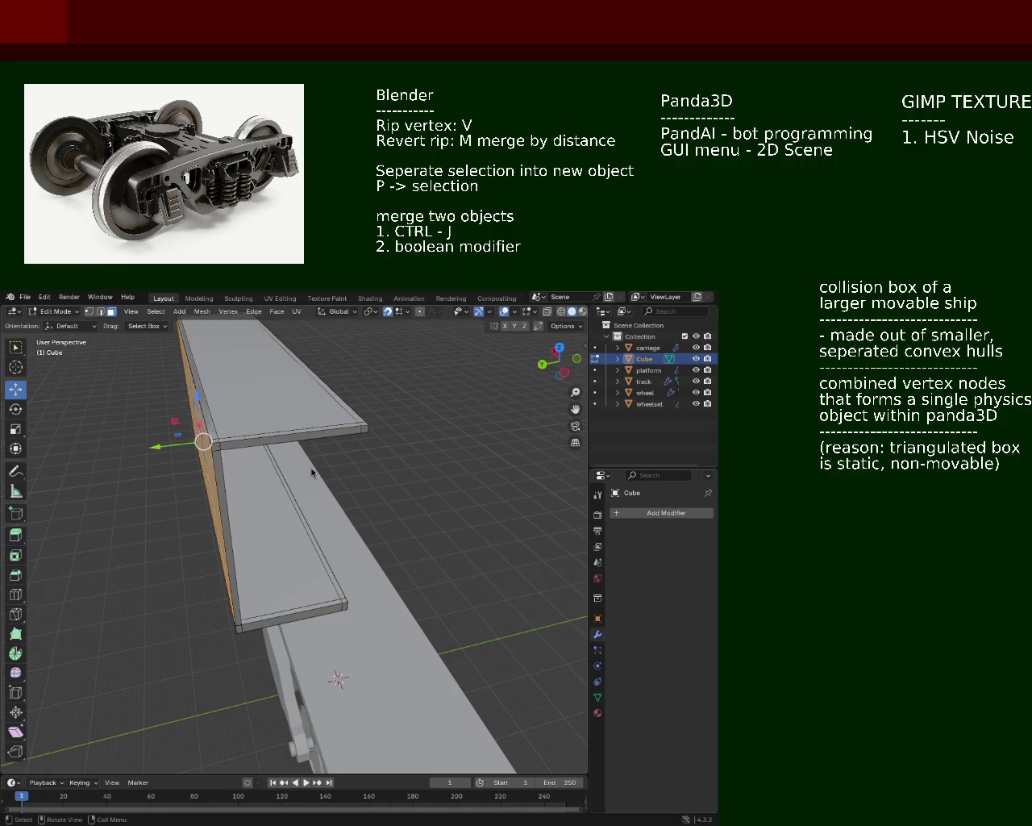
# Delete the extra Cube, keeping carriage, platform, track, wheel and wheelset
pyautogui.moveTo(242, 490)
pyautogui.mouseDown(button='middle')
pyautogui.moveTo(231, 409)
pyautogui.moveTo(270, 459)
pyautogui.mouseUp(button='middle')
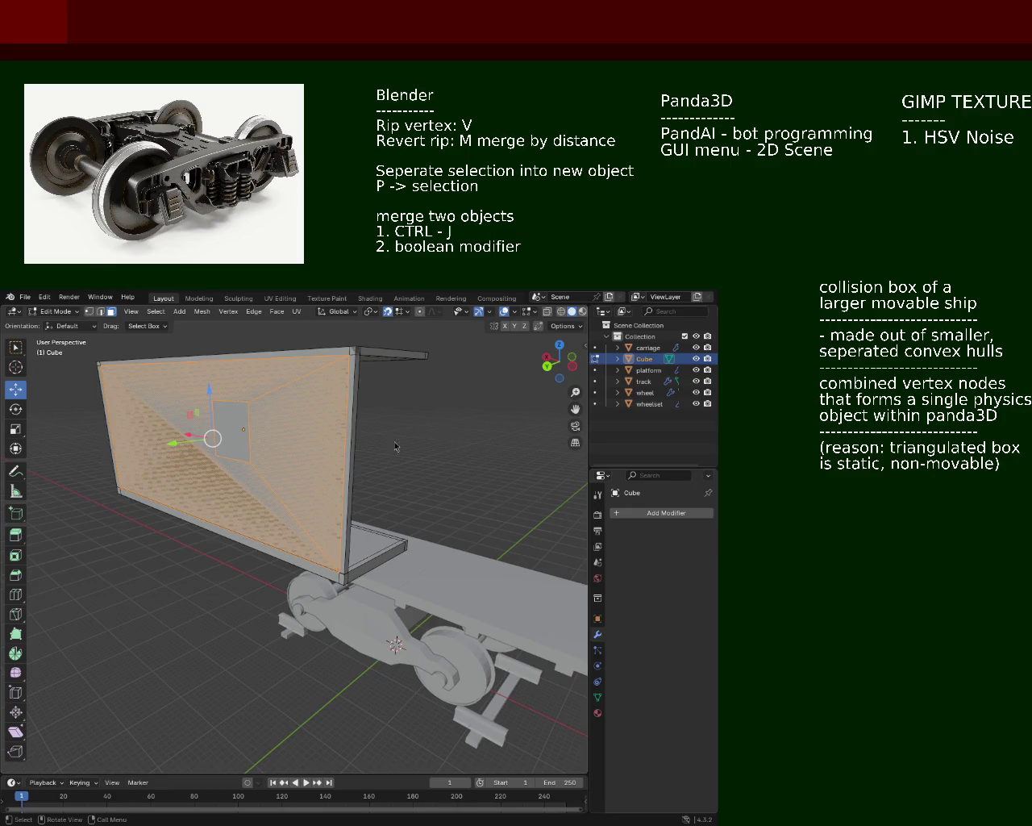
pyautogui.moveTo(396, 525)
pyautogui.mouseDown(button='middle')
pyautogui.moveTo(329, 504)
pyautogui.moveTo(417, 467)
pyautogui.moveTo(301, 507)
pyautogui.mouseUp(button='middle')
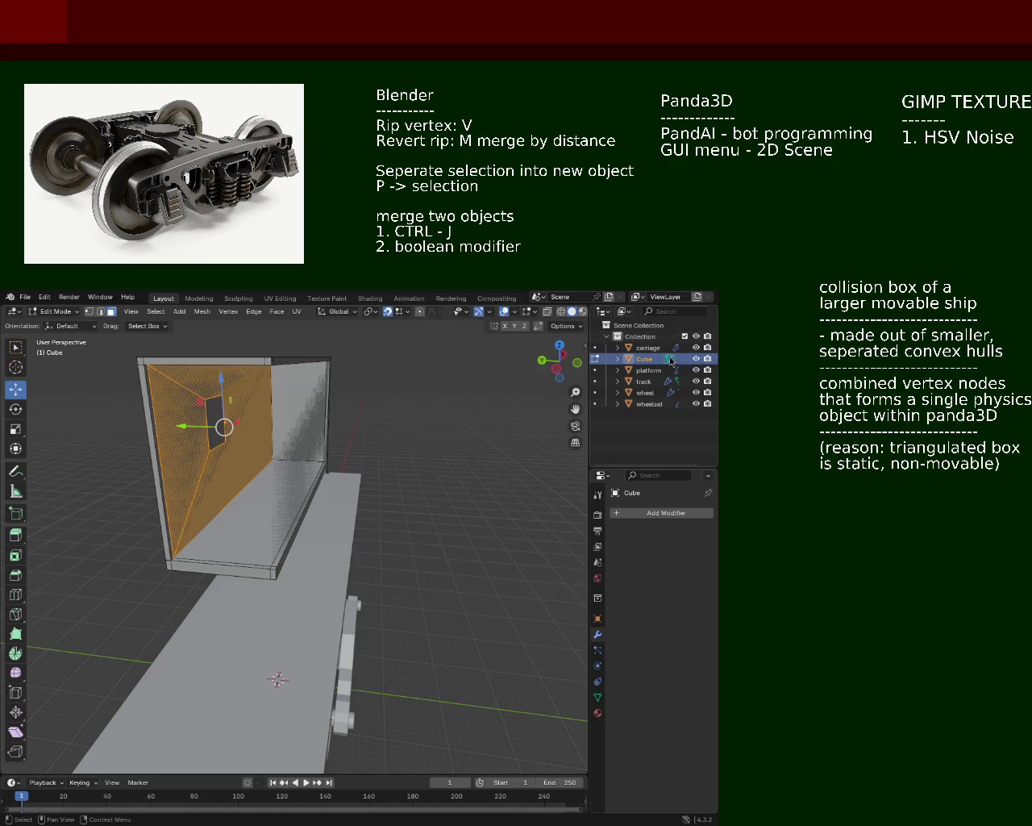
pyautogui.press('Delete')
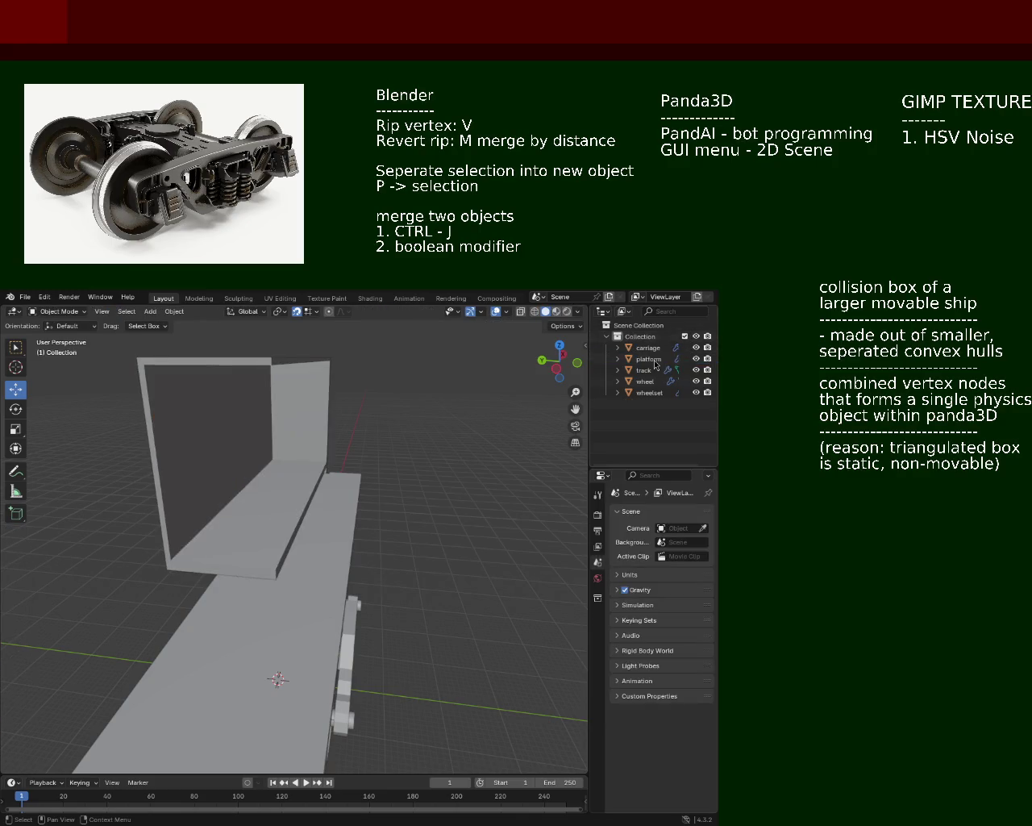
# Select the platform to review its mirror setup beside the carriage and wheelset
pyautogui.moveTo(280, 472)
pyautogui.mouseDown(button='middle')
pyautogui.moveTo(345, 479)
pyautogui.moveTo(212, 474)
pyautogui.mouseUp(button='middle')
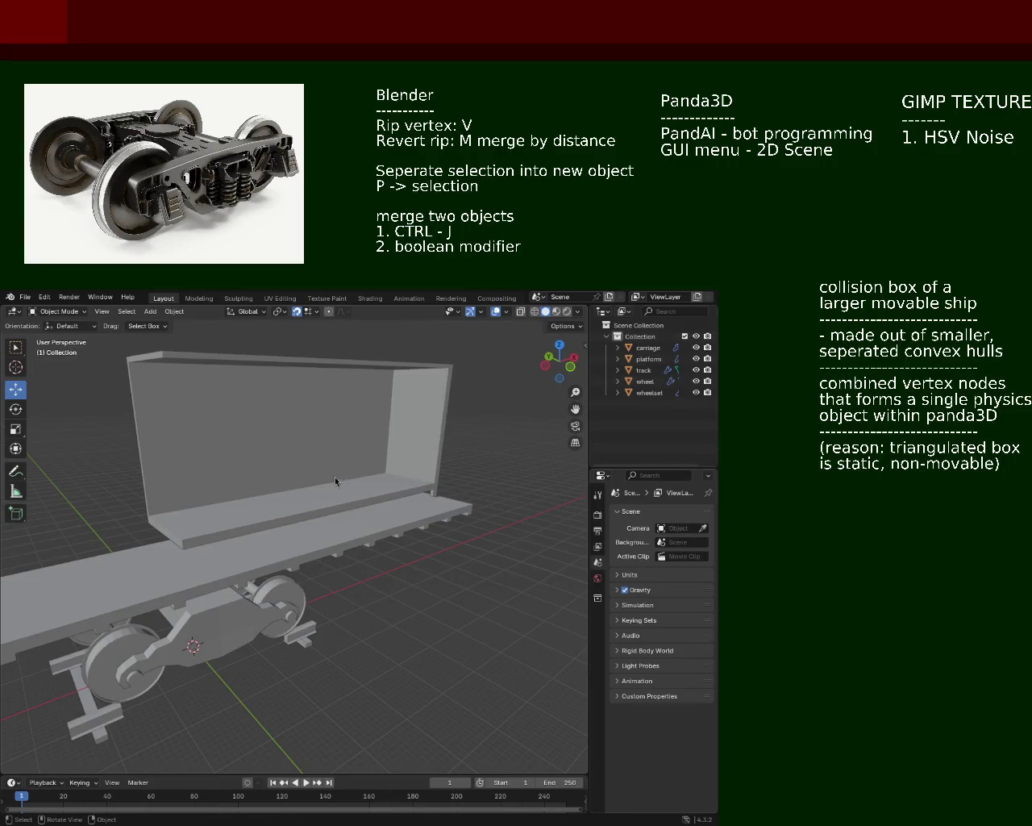
pyautogui.moveTo(447, 445); pyautogui.dragTo(321, 468, button='middle')
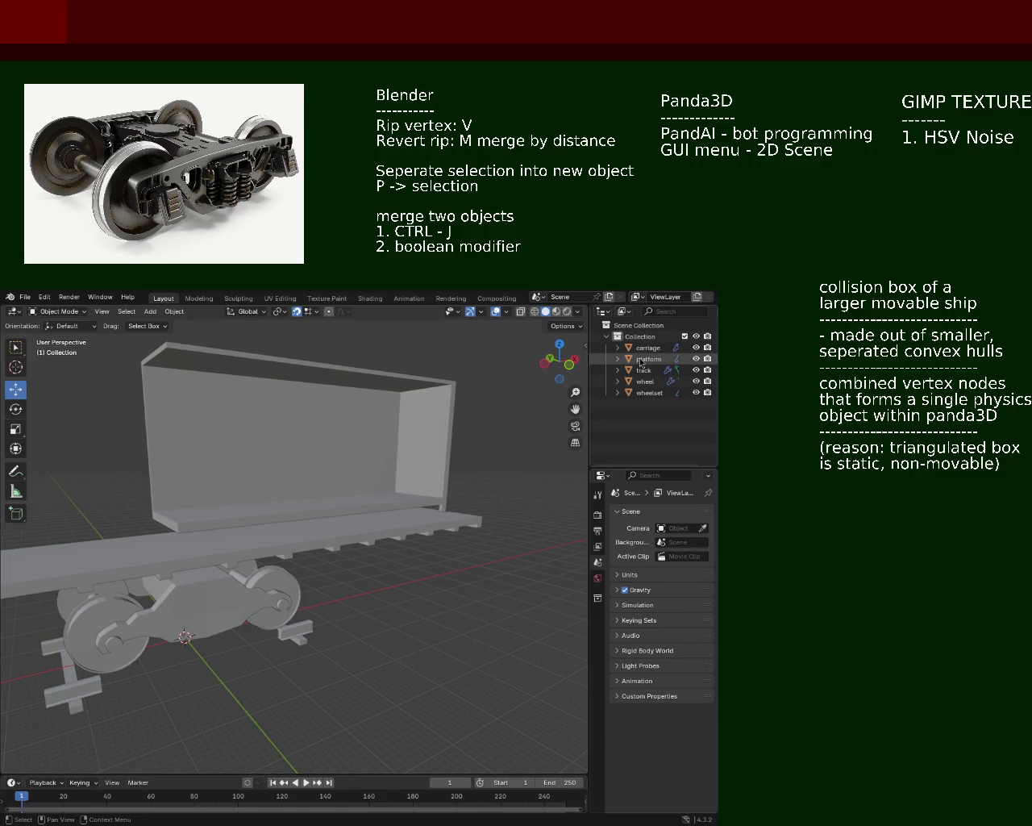
pyautogui.click(641, 362)
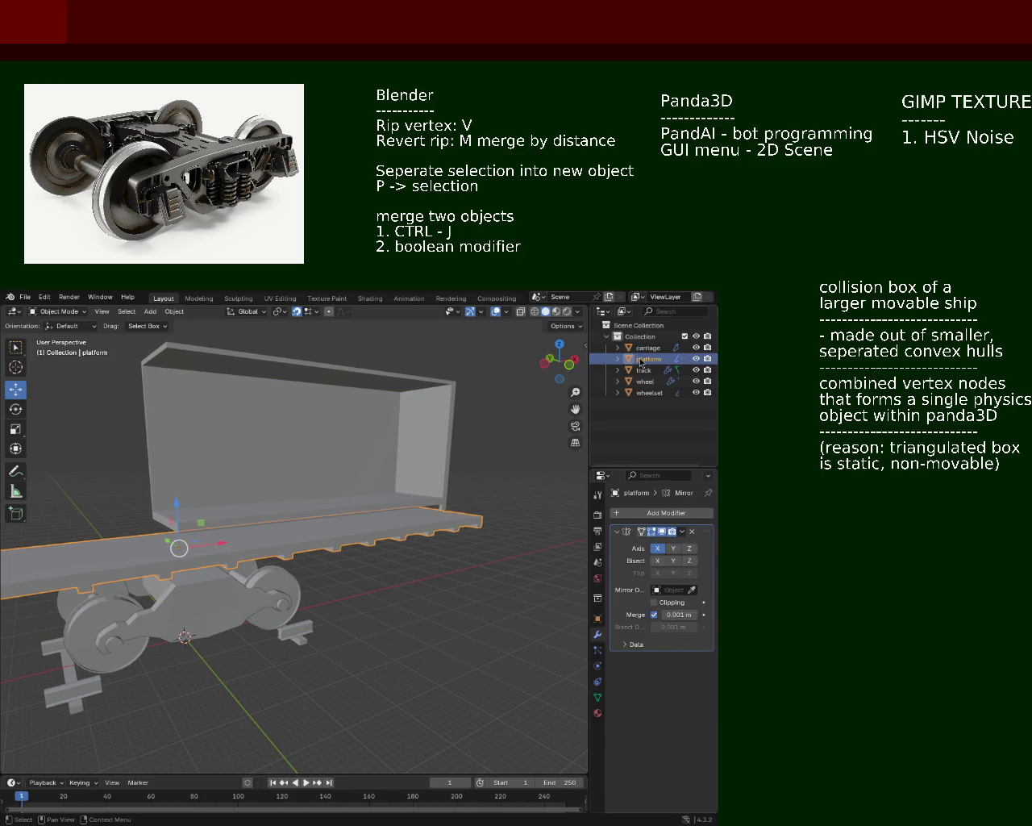
# Put the carriage into Edit Mode and save the file as train.blend
pyautogui.click(647, 348)
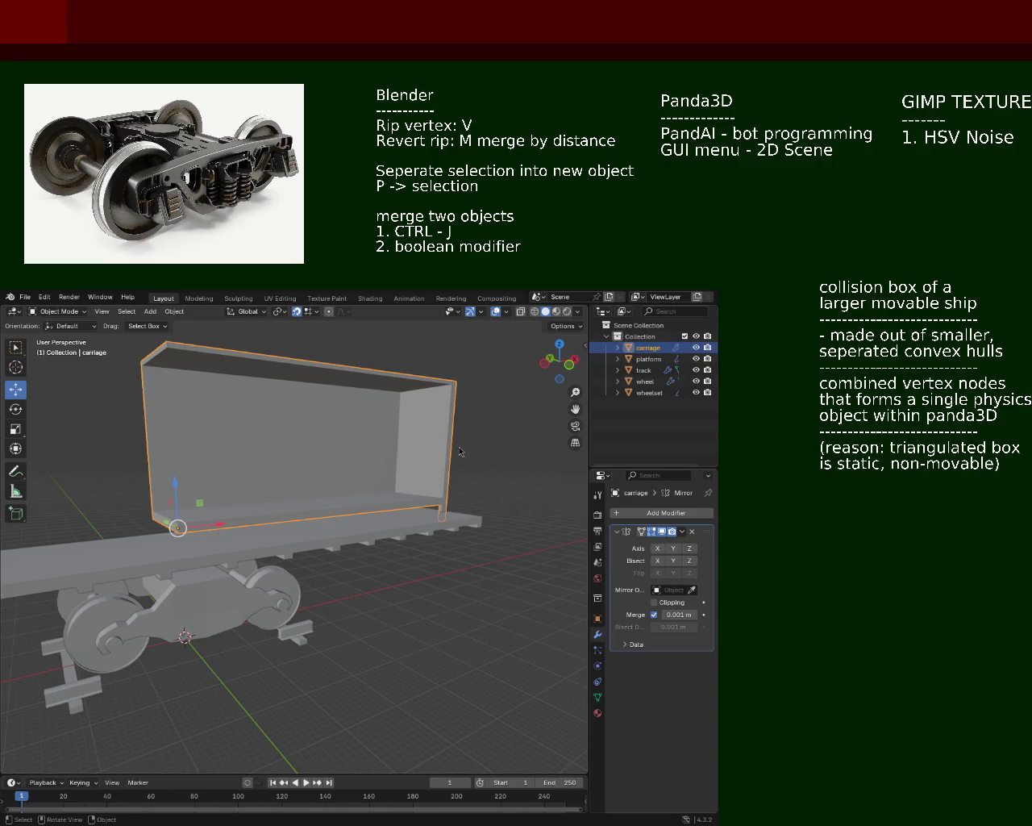
pyautogui.press('Tab')
pyautogui.moveTo(379, 502)
pyautogui.mouseDown(button='middle')
pyautogui.moveTo(278, 538)
pyautogui.moveTo(419, 497)
pyautogui.moveTo(429, 513)
pyautogui.moveTo(307, 499)
pyautogui.moveTo(285, 479)
pyautogui.moveTo(406, 453)
pyautogui.mouseUp(button='middle')
pyautogui.hotkey('ctrl', 's')
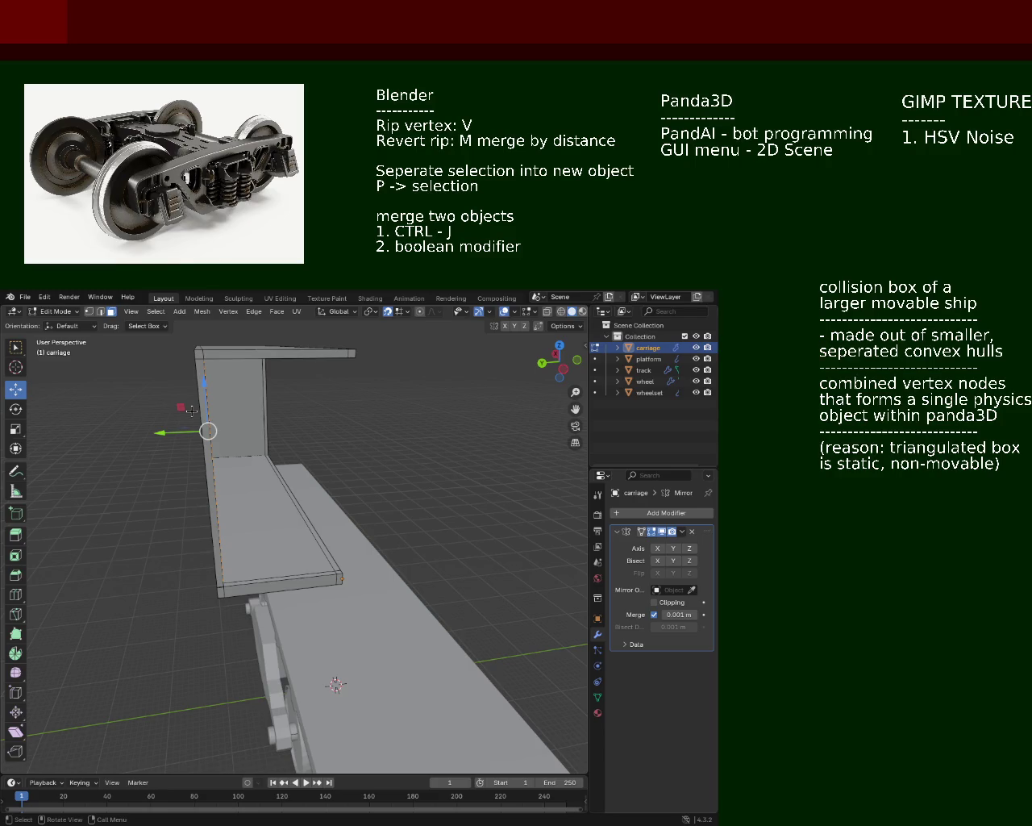
pyautogui.click(70, 297)
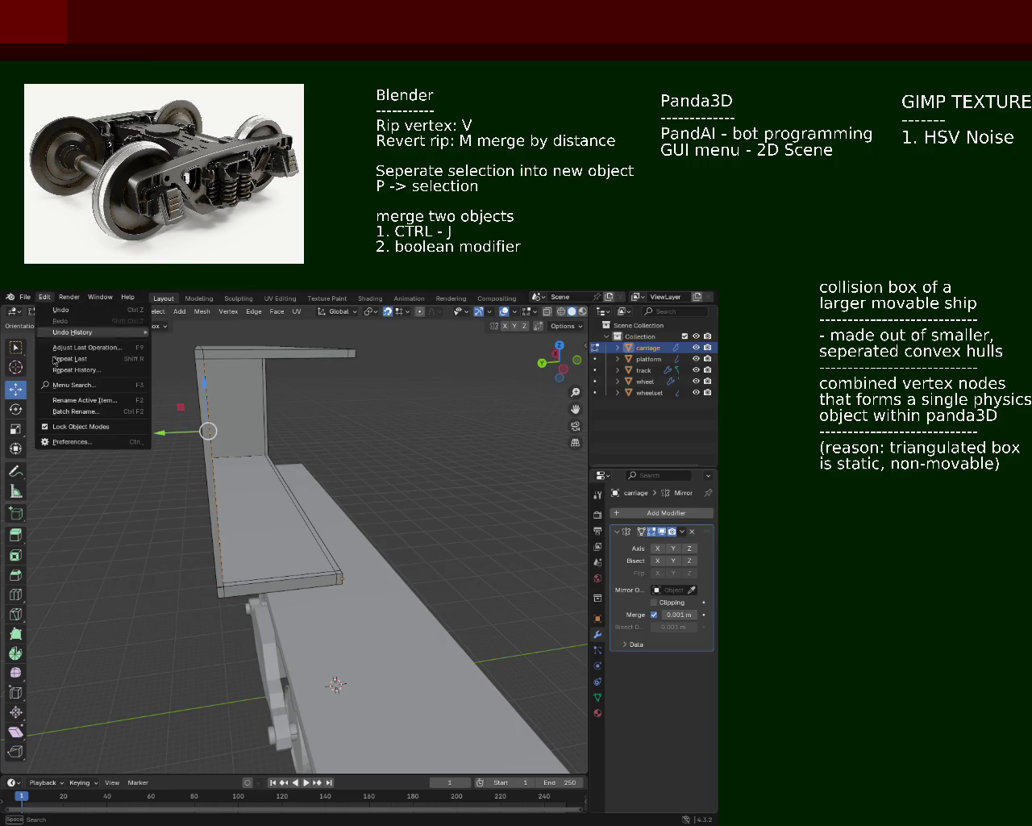
pyautogui.press('Escape')
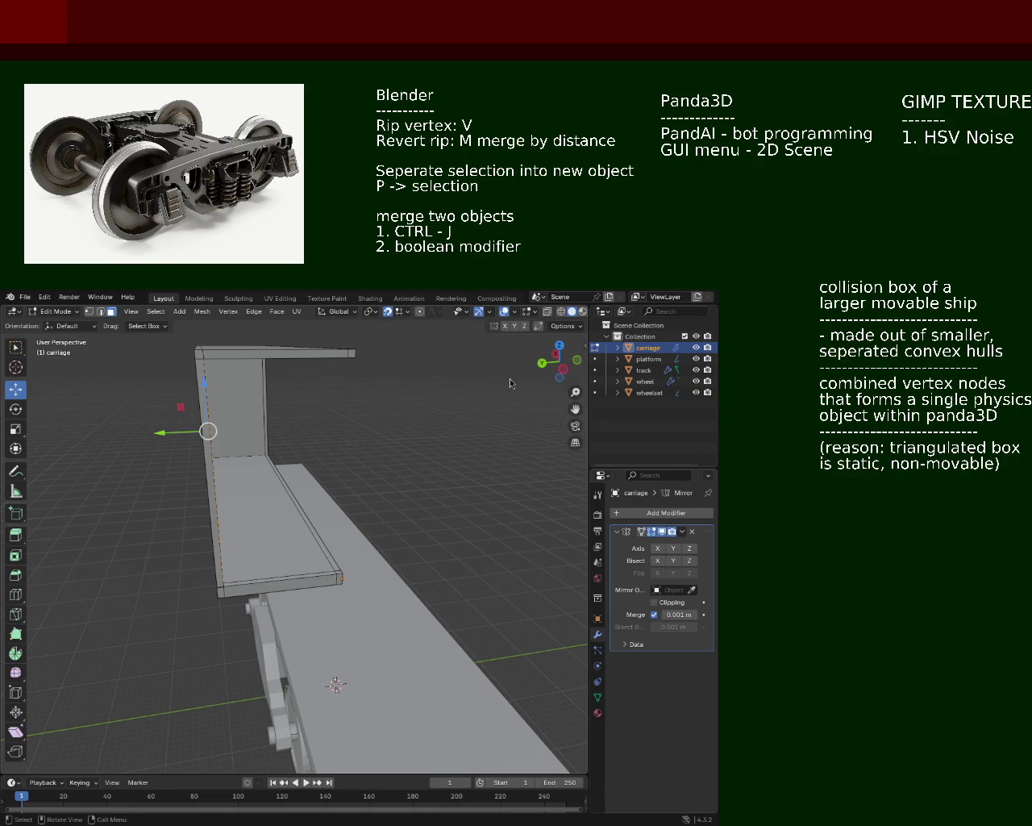
pyautogui.moveTo(357, 387)
pyautogui.mouseDown(button='middle')
pyautogui.moveTo(306, 454)
pyautogui.moveTo(192, 438)
pyautogui.moveTo(279, 424)
pyautogui.moveTo(233, 433)
pyautogui.moveTo(201, 396)
pyautogui.moveTo(242, 408)
pyautogui.moveTo(201, 421)
pyautogui.mouseUp(button='middle')
pyautogui.click(405, 452)
pyautogui.moveTo(406, 452)
pyautogui.mouseDown(button='middle')
pyautogui.moveTo(357, 431)
pyautogui.moveTo(280, 335)
pyautogui.mouseUp(button='middle')
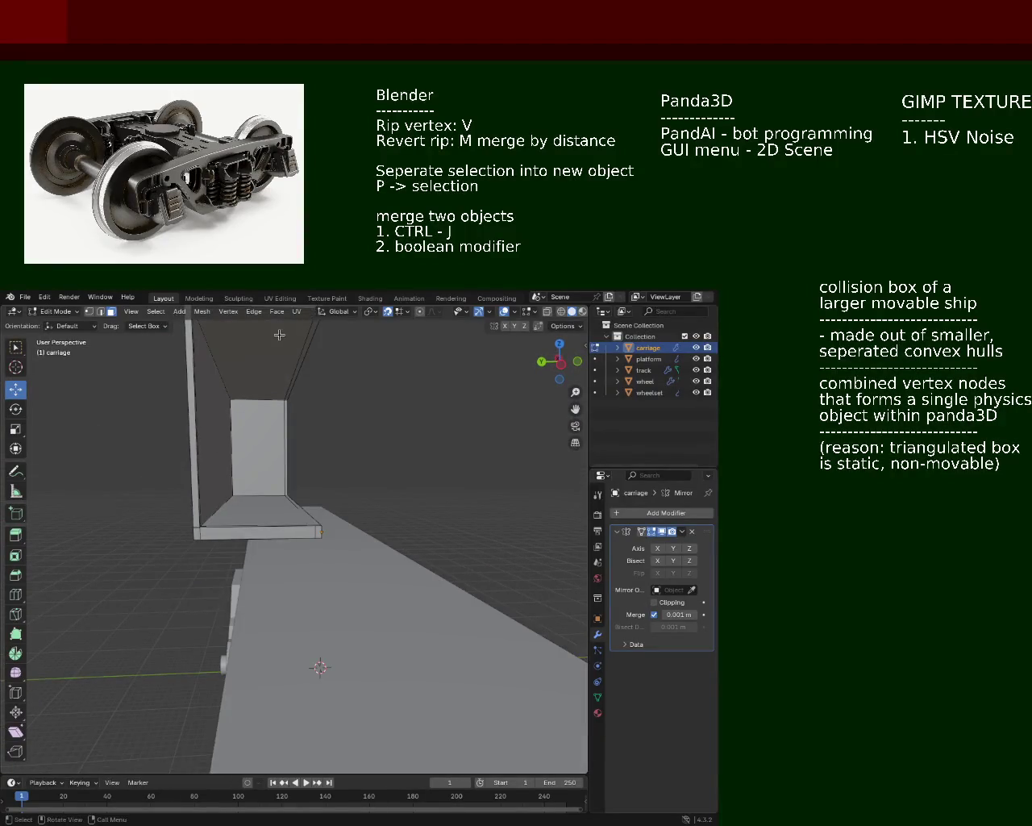
pyautogui.click(171, 312)
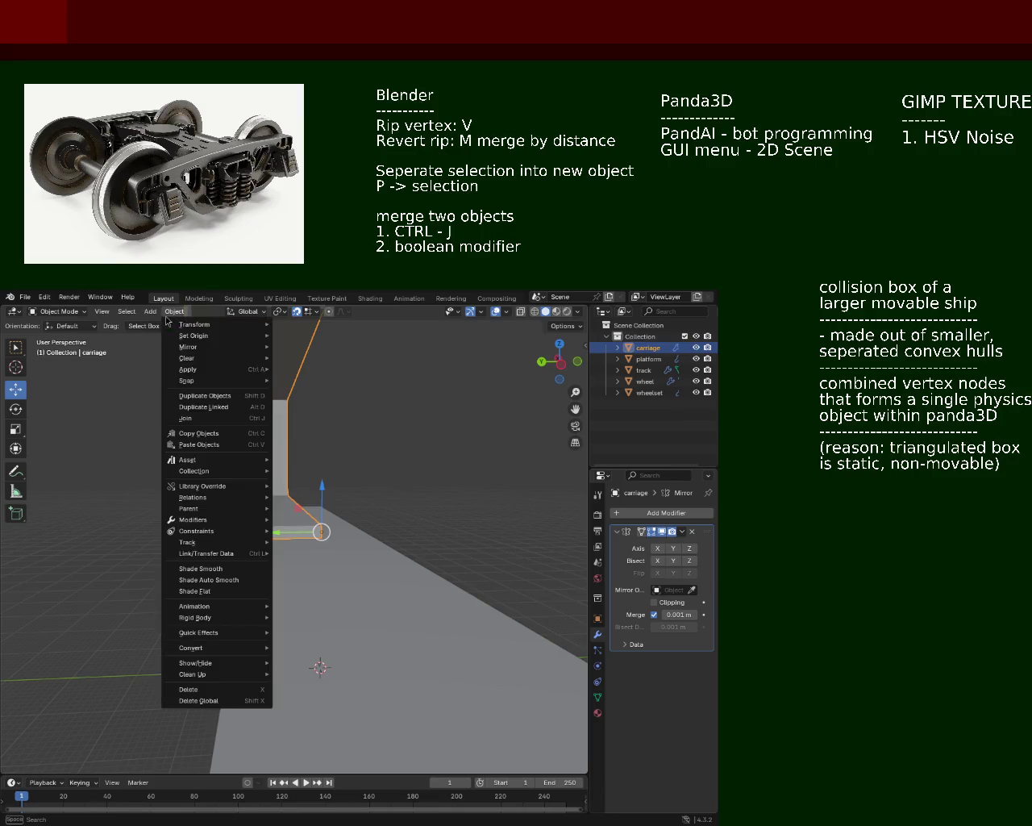
# Add a new cube mesh and raise it above the platform
pyautogui.click(171, 311)
pyautogui.click(150, 311)
pyautogui.moveTo(167, 325)
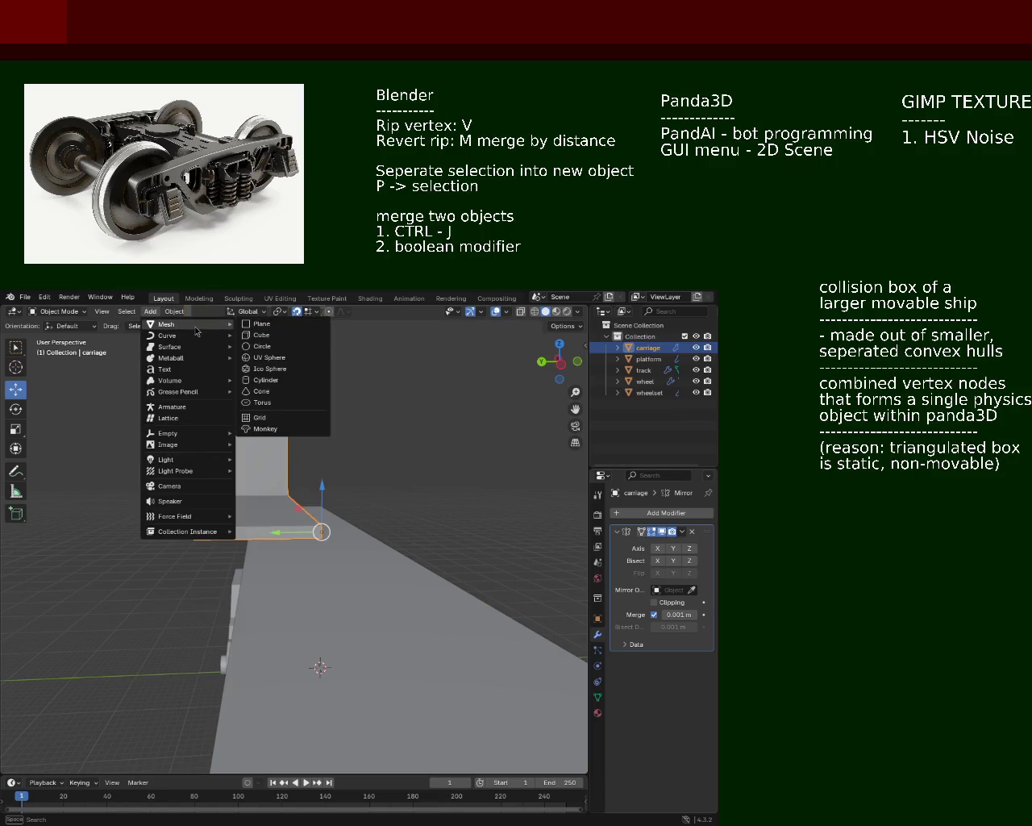
pyautogui.click(271, 346)
pyautogui.moveTo(270, 347)
pyautogui.mouseDown(button='middle')
pyautogui.moveTo(210, 455)
pyautogui.moveTo(181, 576)
pyautogui.mouseUp(button='middle')
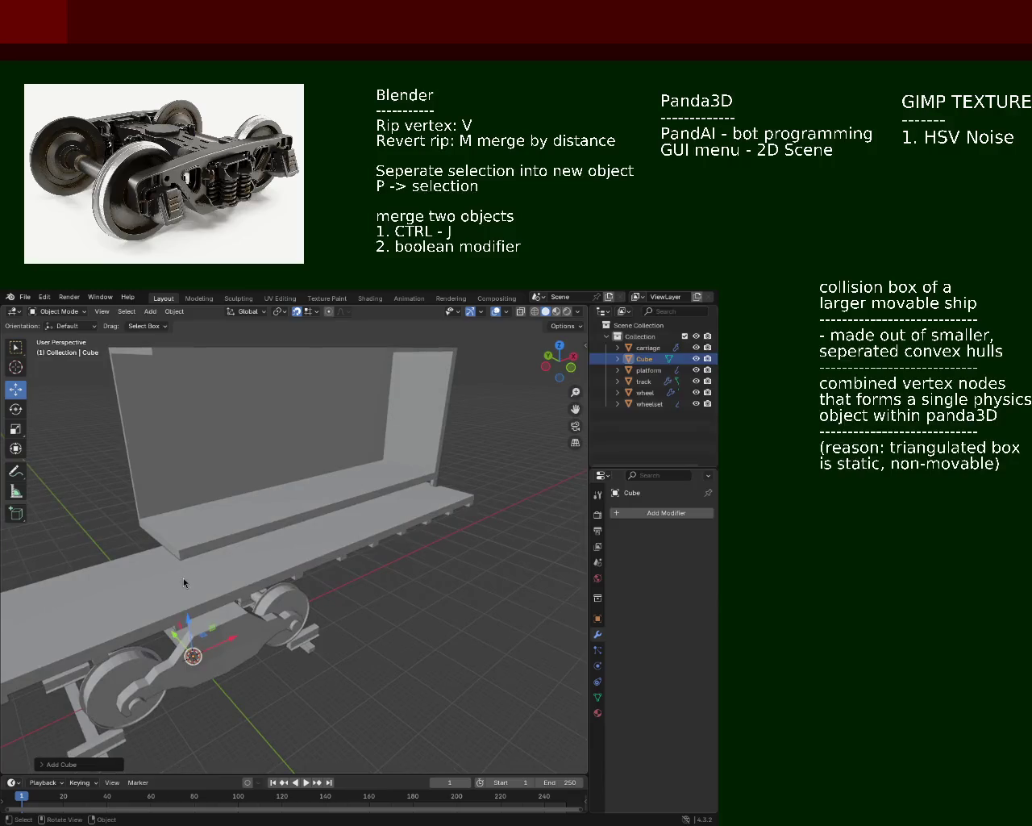
pyautogui.moveTo(188, 625); pyautogui.dragTo(165, 419)
pyautogui.moveTo(166, 419); pyautogui.dragTo(322, 471, button='middle')
# Move the cube along X onto the carriage side wall and scale it to about 8.587
pyautogui.press('g')
pyautogui.press('x')
pyautogui.click(214, 439)
pyautogui.moveTo(229, 459); pyautogui.dragTo(242, 484, button='middle')
pyautogui.press('s')
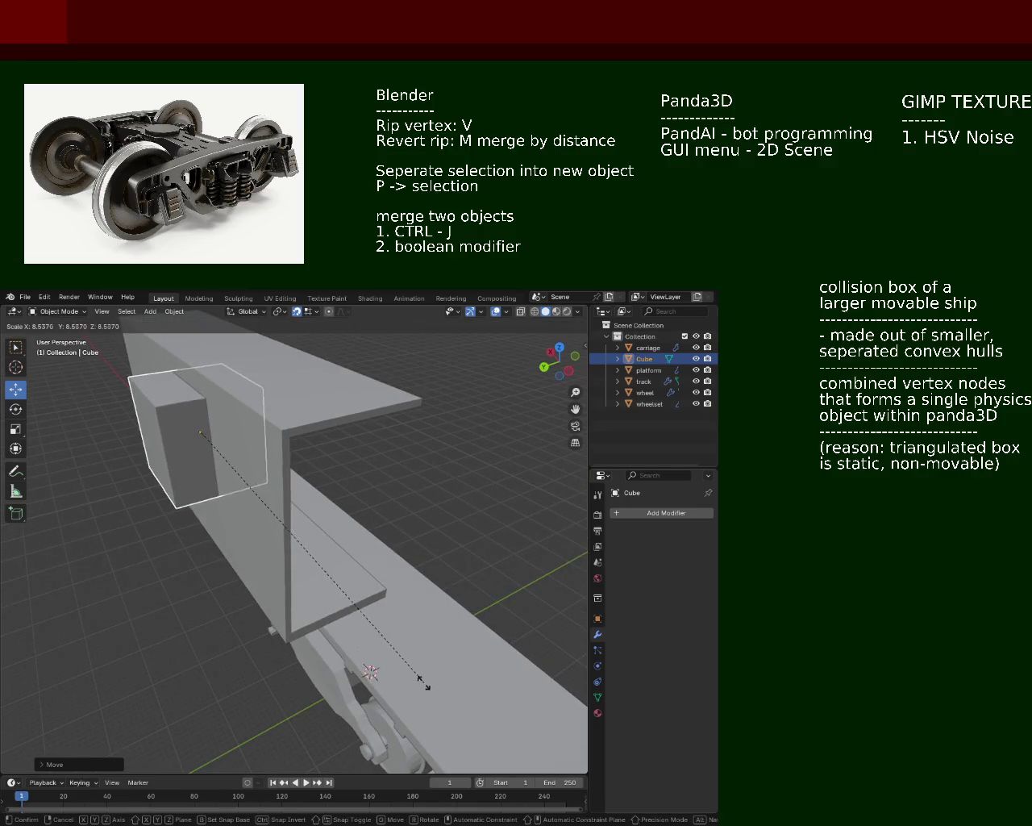
pyautogui.click(398, 667)
pyautogui.moveTo(398, 667); pyautogui.dragTo(308, 456, button='middle')
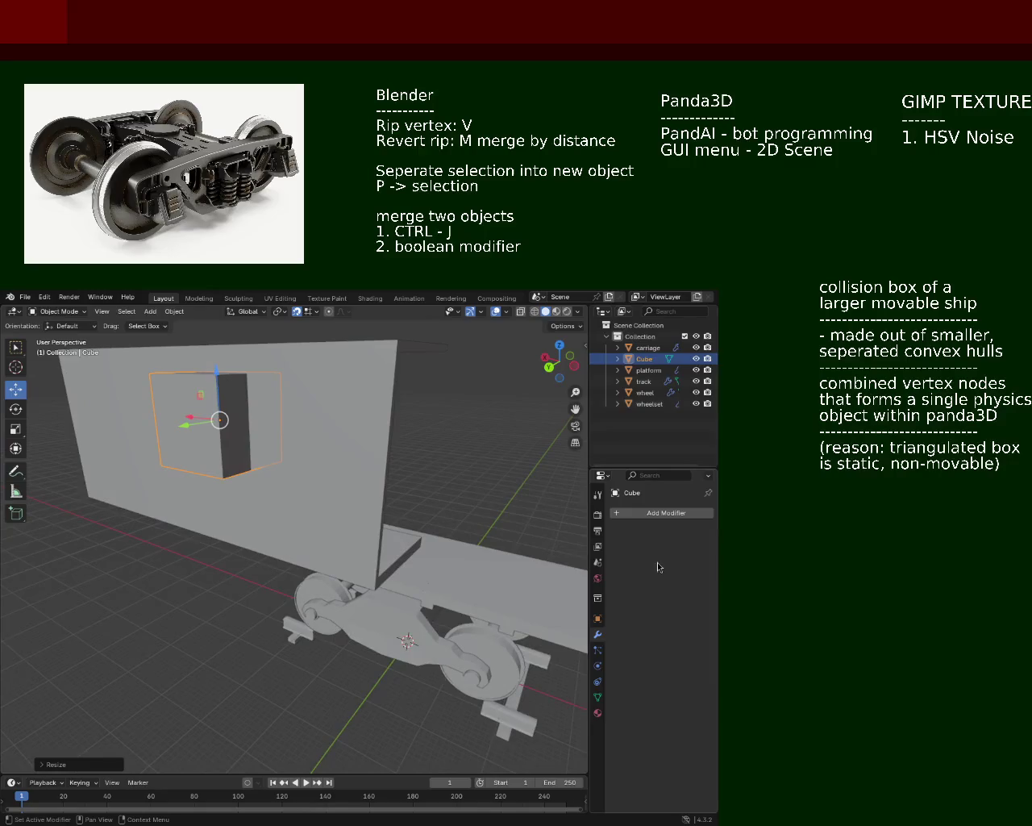
pyautogui.click(667, 514)
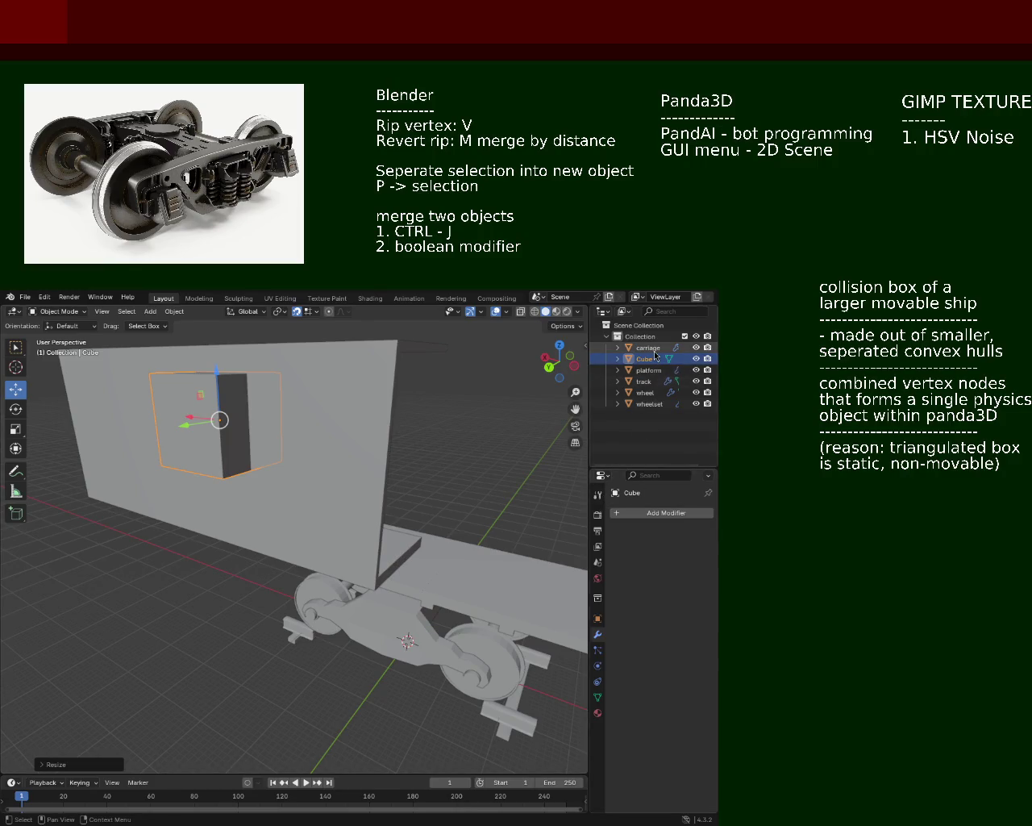
pyautogui.click(661, 516)
pyautogui.moveTo(613, 514)
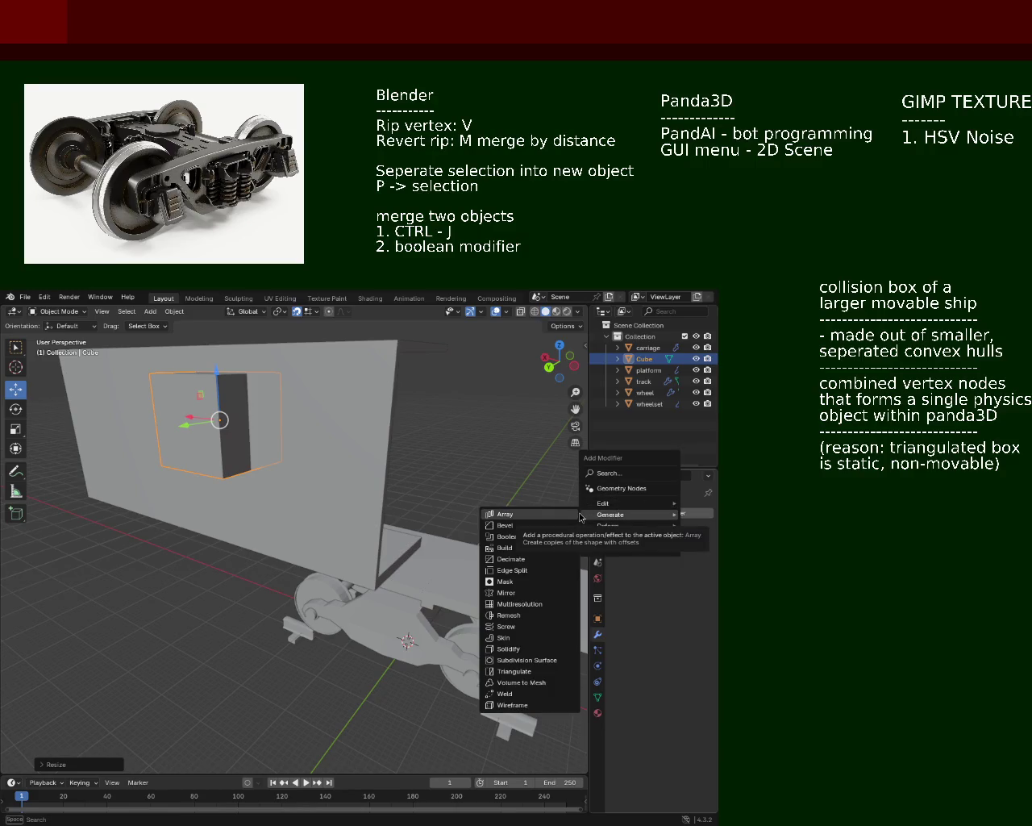
# Add a Boolean modifier to the carriage with the Cube as its cutting object
pyautogui.click(648, 347)
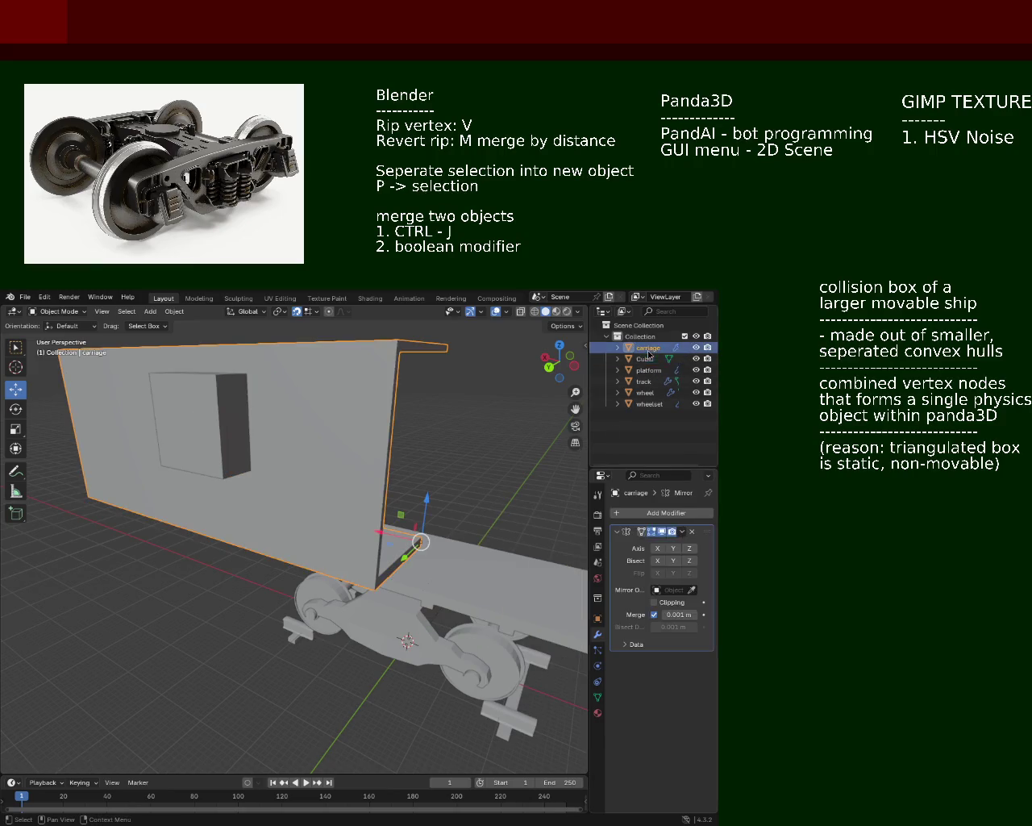
pyautogui.click(678, 519)
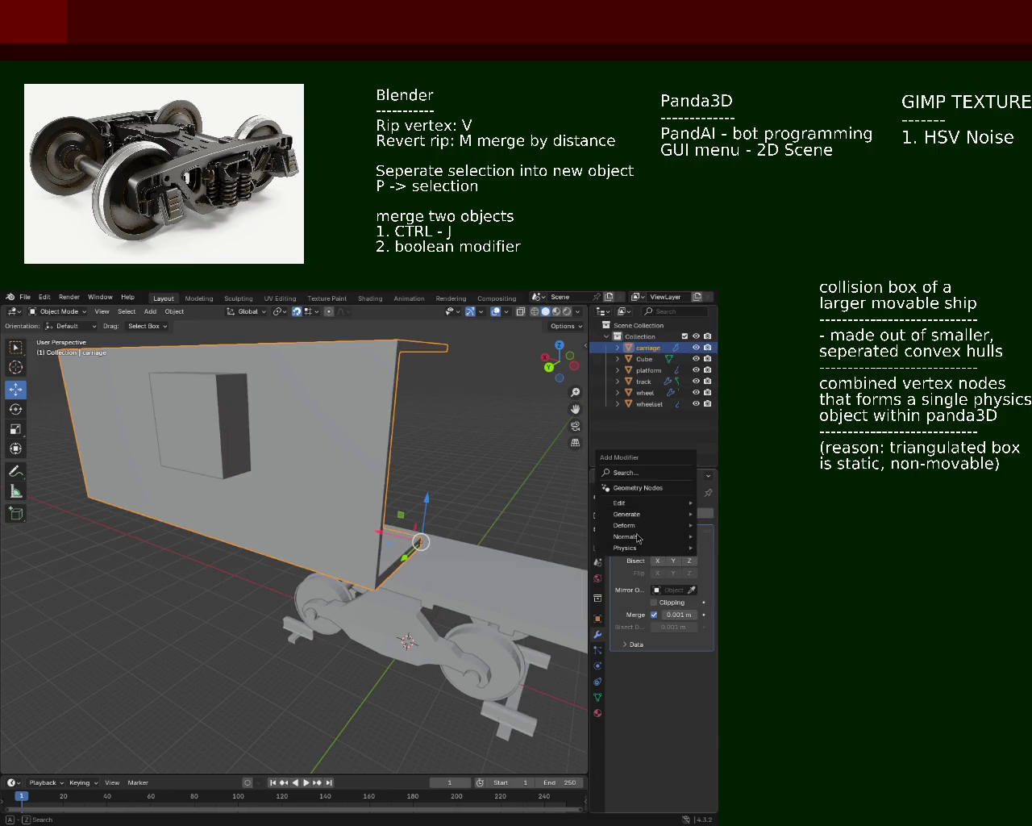
pyautogui.click(646, 478)
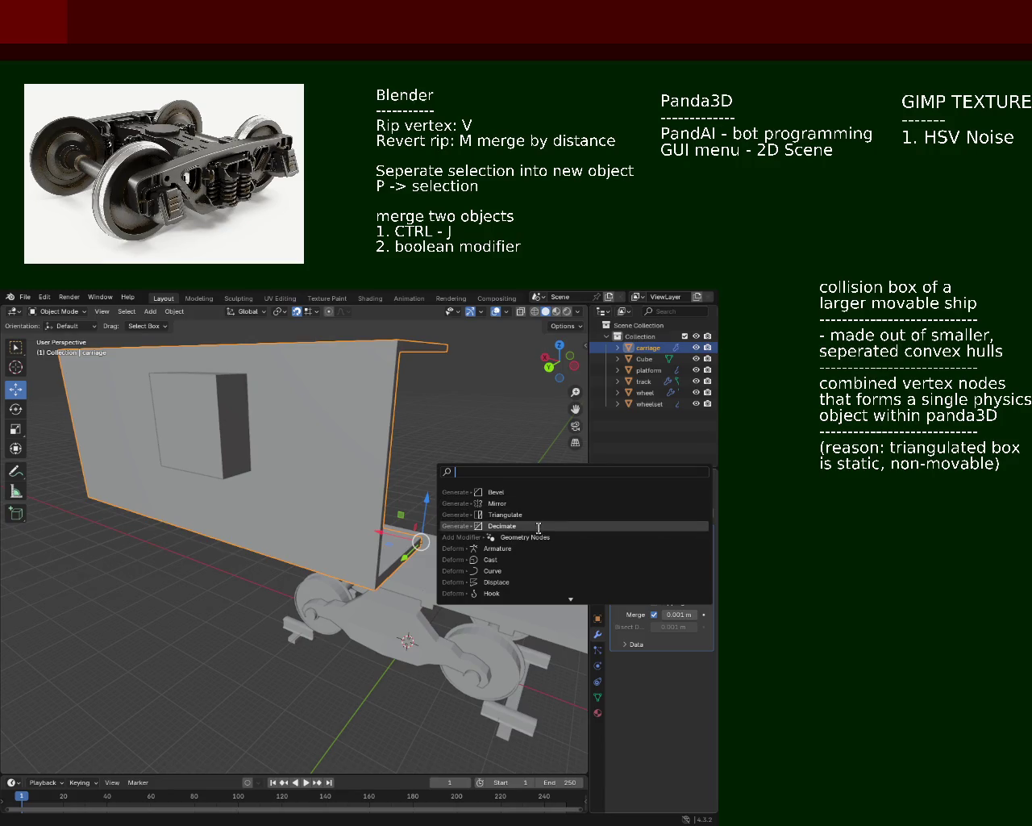
pyautogui.write('boo')
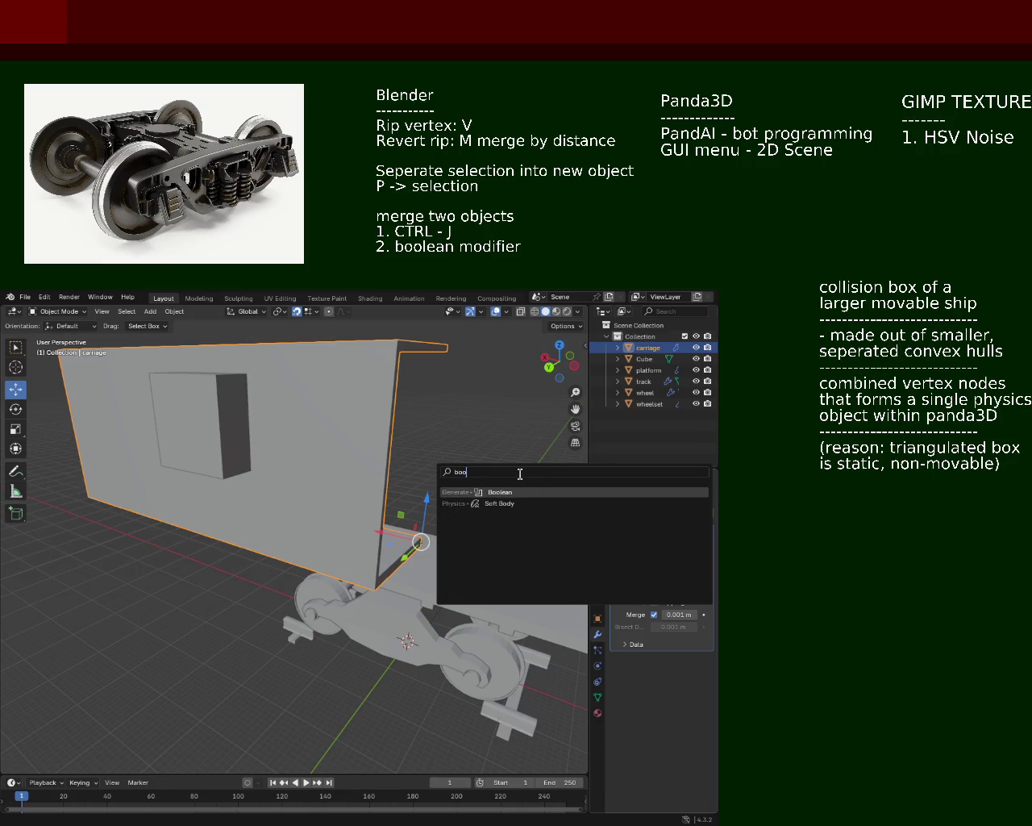
pyautogui.click(503, 493)
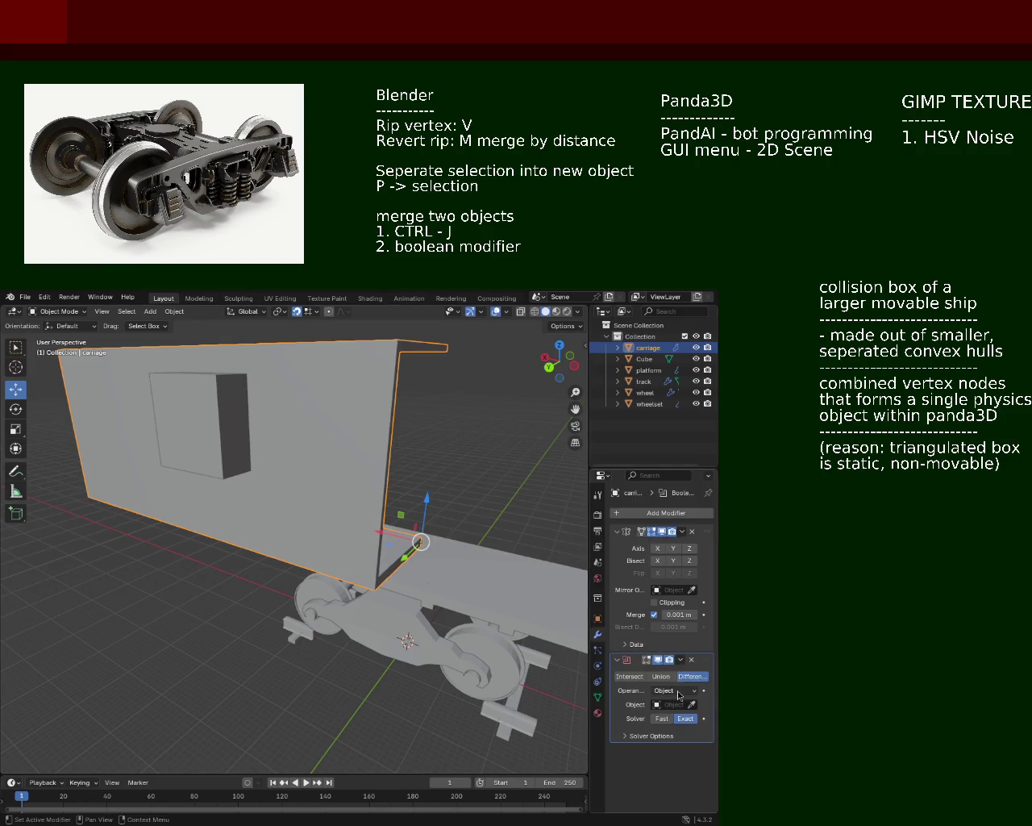
pyautogui.click(655, 708)
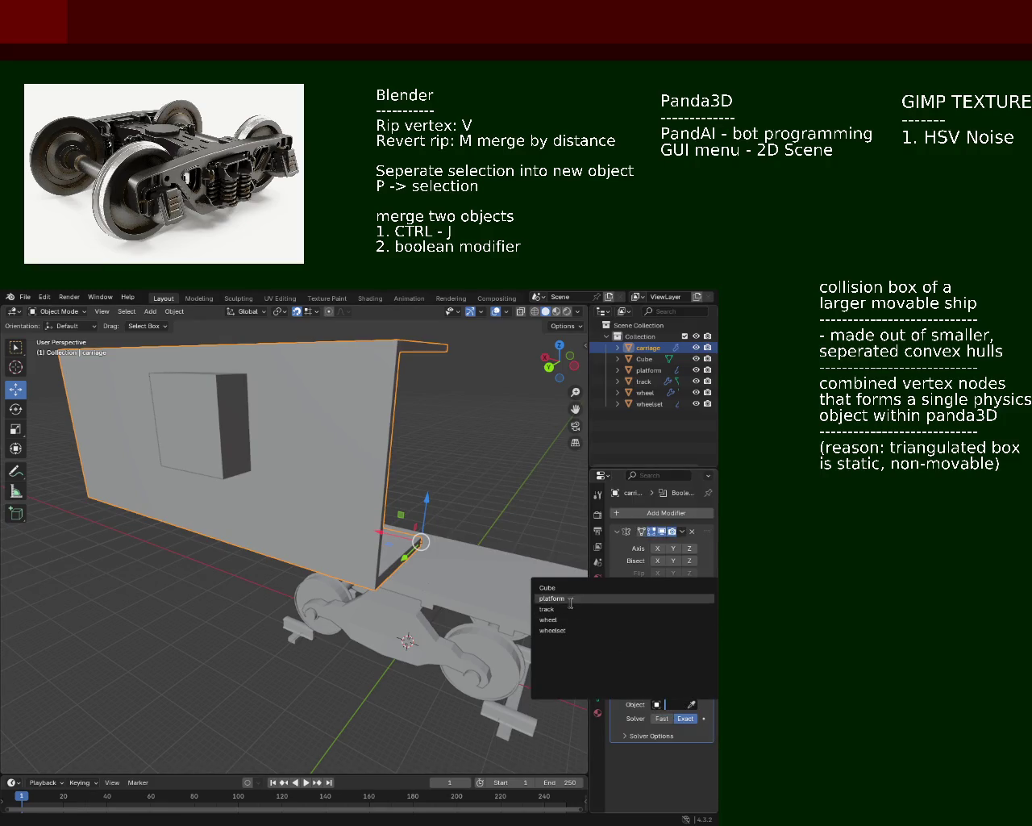
pyautogui.click(613, 587)
# Compare Intersect, Union and Difference results, then delete the carriage's Boolean modifier
pyautogui.moveTo(378, 445)
pyautogui.mouseDown(button='middle')
pyautogui.moveTo(350, 459)
pyautogui.moveTo(351, 481)
pyautogui.mouseUp(button='middle')
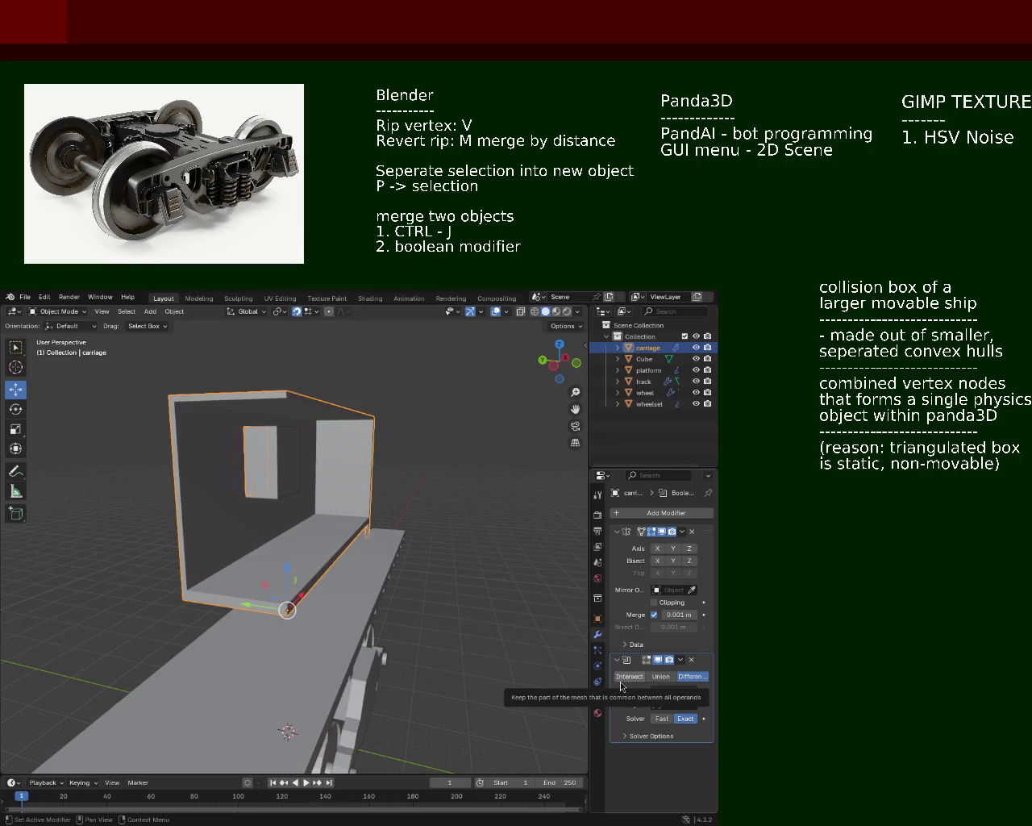
pyautogui.click(623, 680)
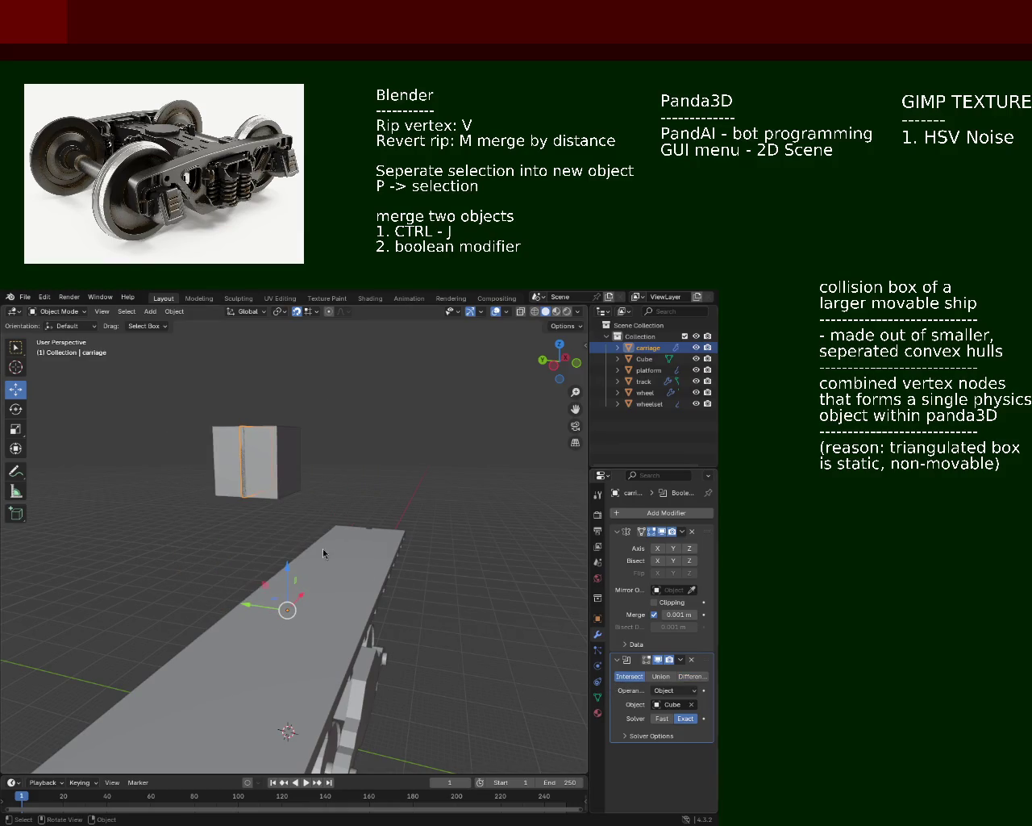
pyautogui.click(660, 678)
pyautogui.moveTo(525, 613); pyautogui.dragTo(484, 613, button='middle')
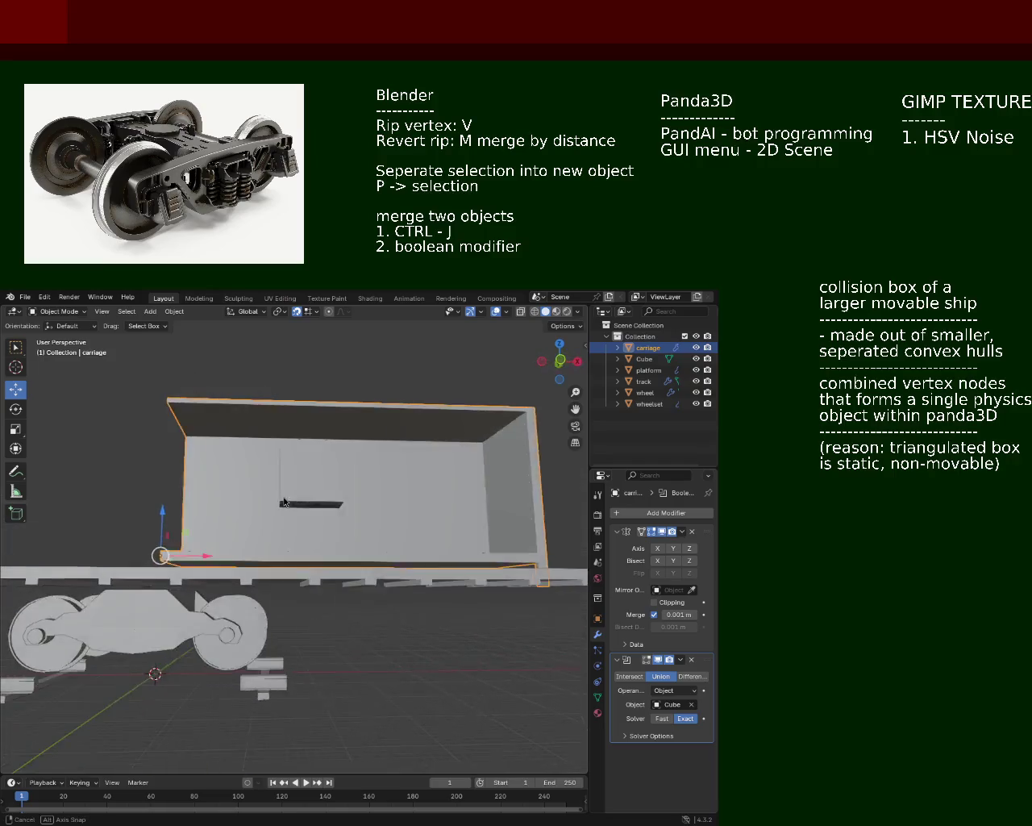
pyautogui.click(693, 680)
pyautogui.moveTo(379, 500)
pyautogui.mouseDown(button='middle')
pyautogui.moveTo(364, 557)
pyautogui.moveTo(372, 540)
pyautogui.mouseUp(button='middle')
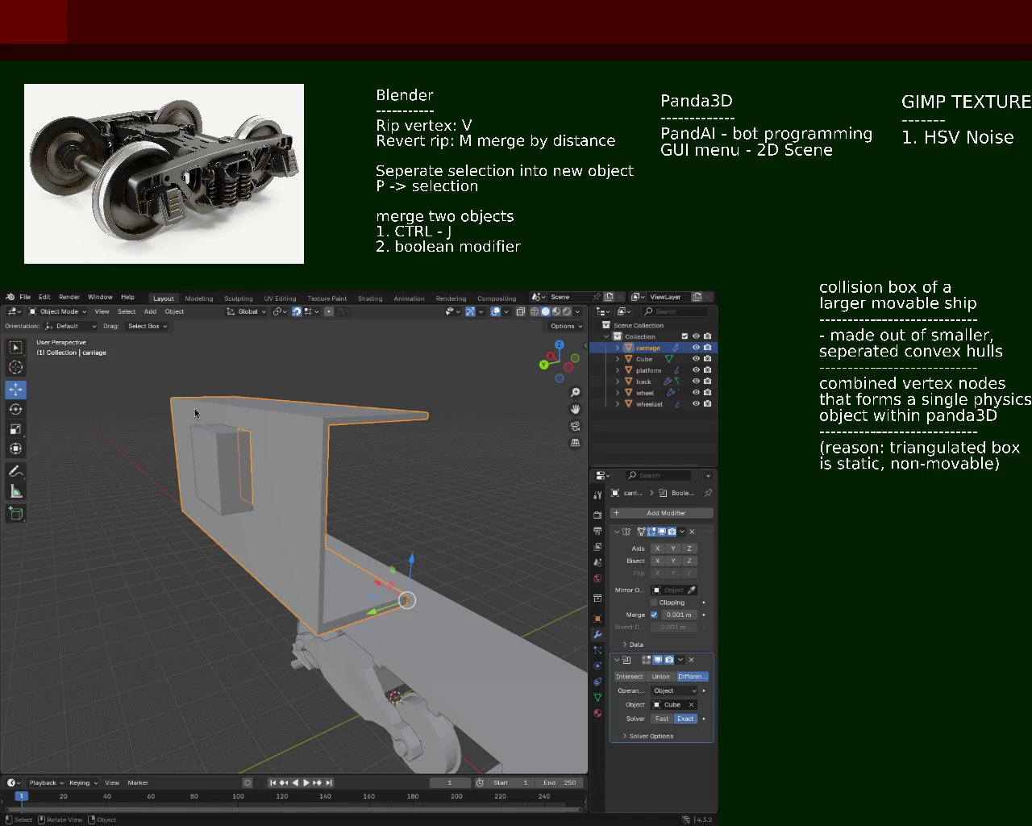
pyautogui.click(691, 662)
pyautogui.moveTo(380, 489); pyautogui.dragTo(357, 479, button='middle')
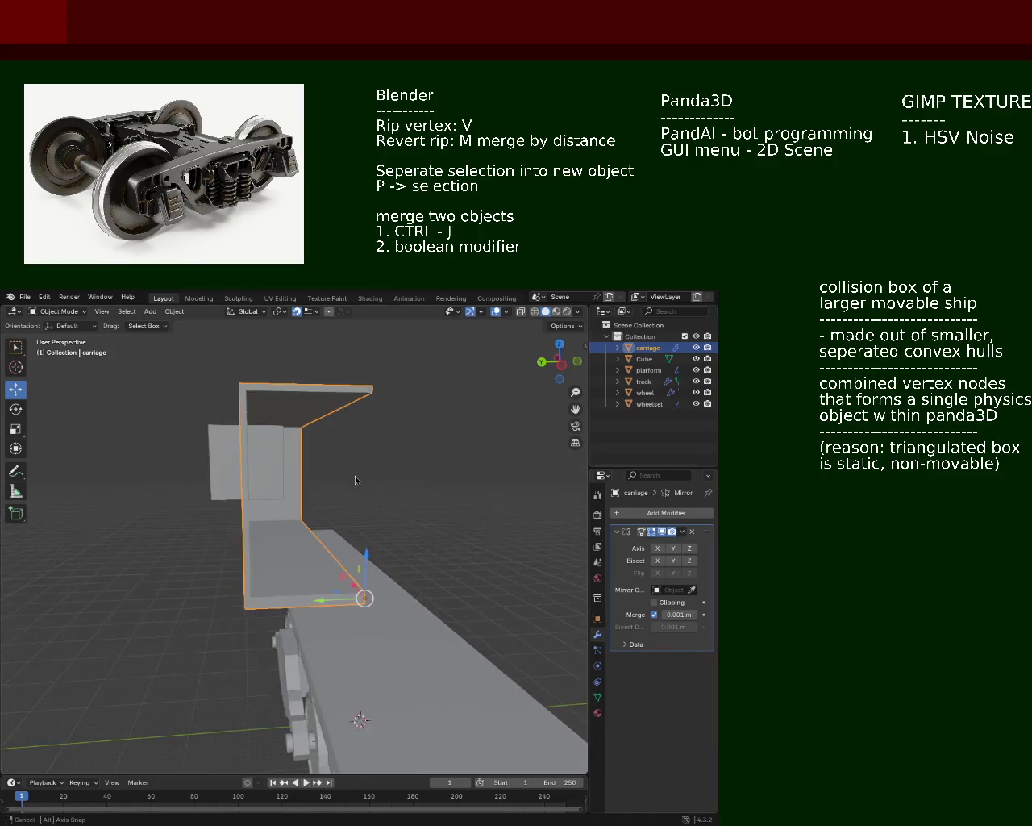
# Give the Cube a Boolean modifier targeting the carriage
pyautogui.click(645, 361)
pyautogui.click(666, 513)
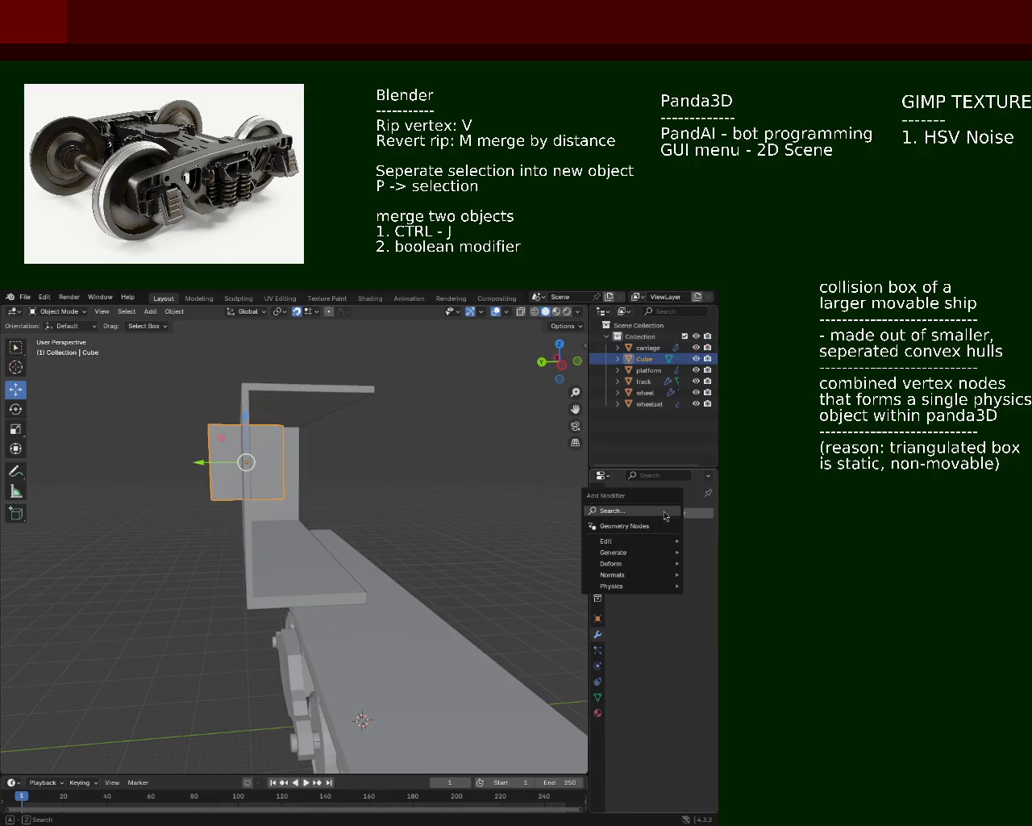
pyautogui.write('boo')
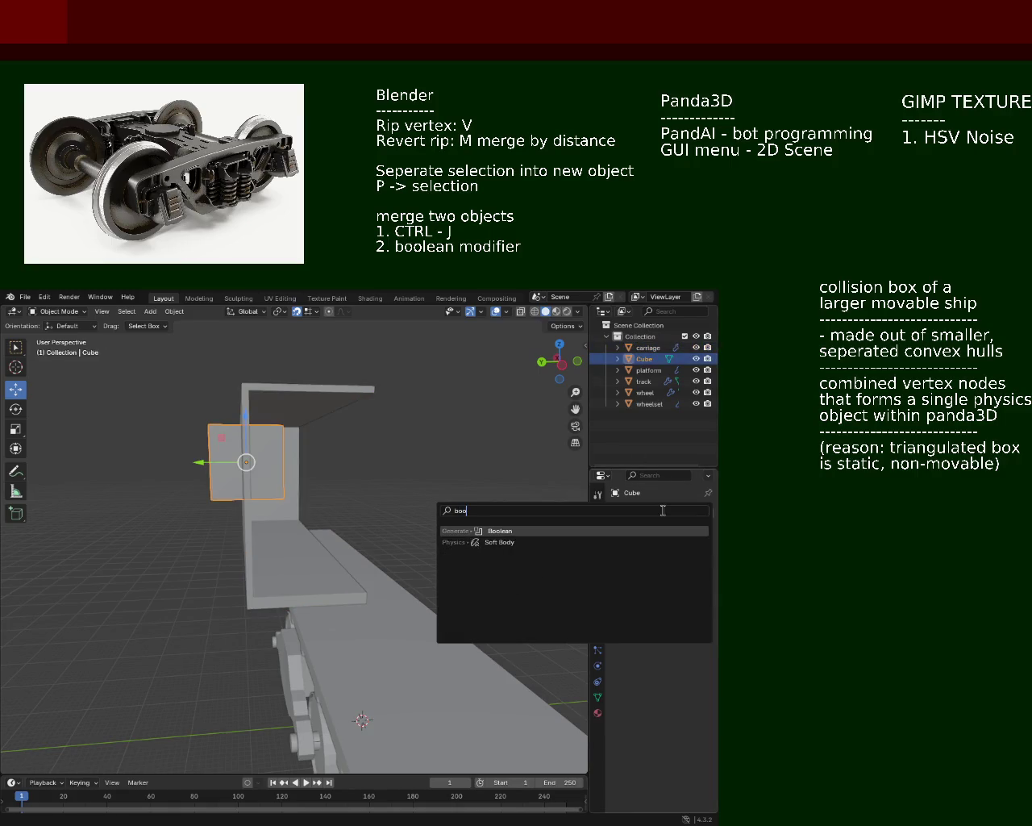
pyautogui.click(657, 530)
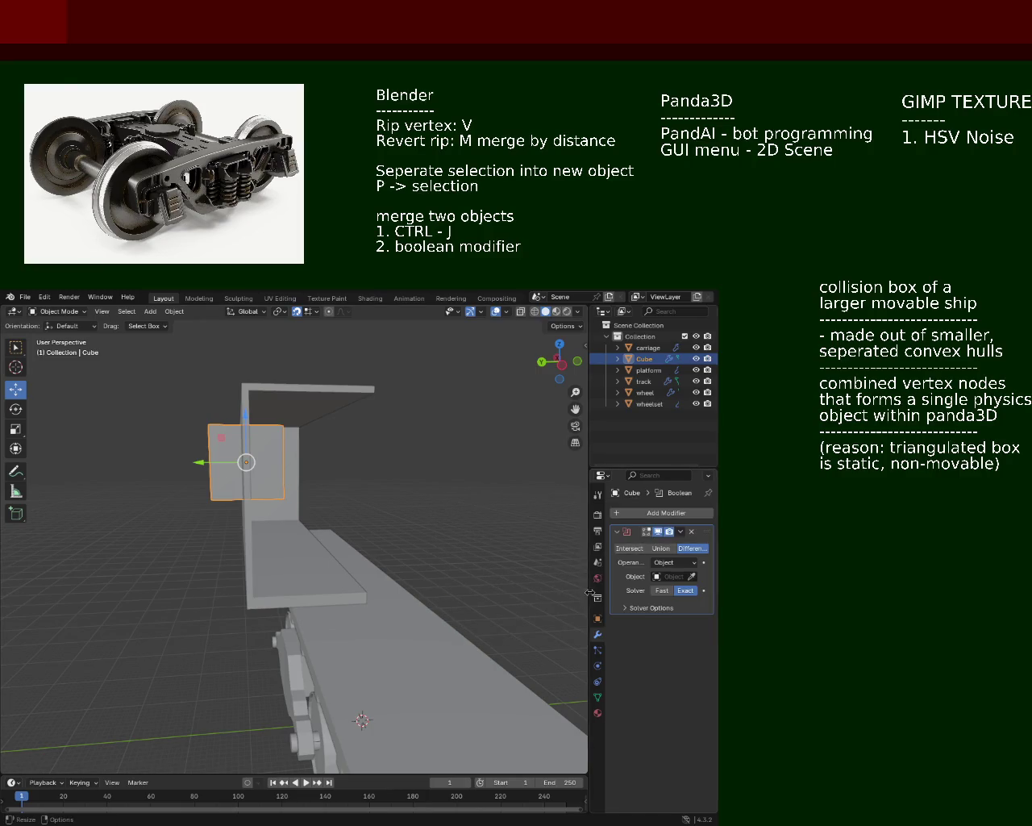
pyautogui.click(656, 577)
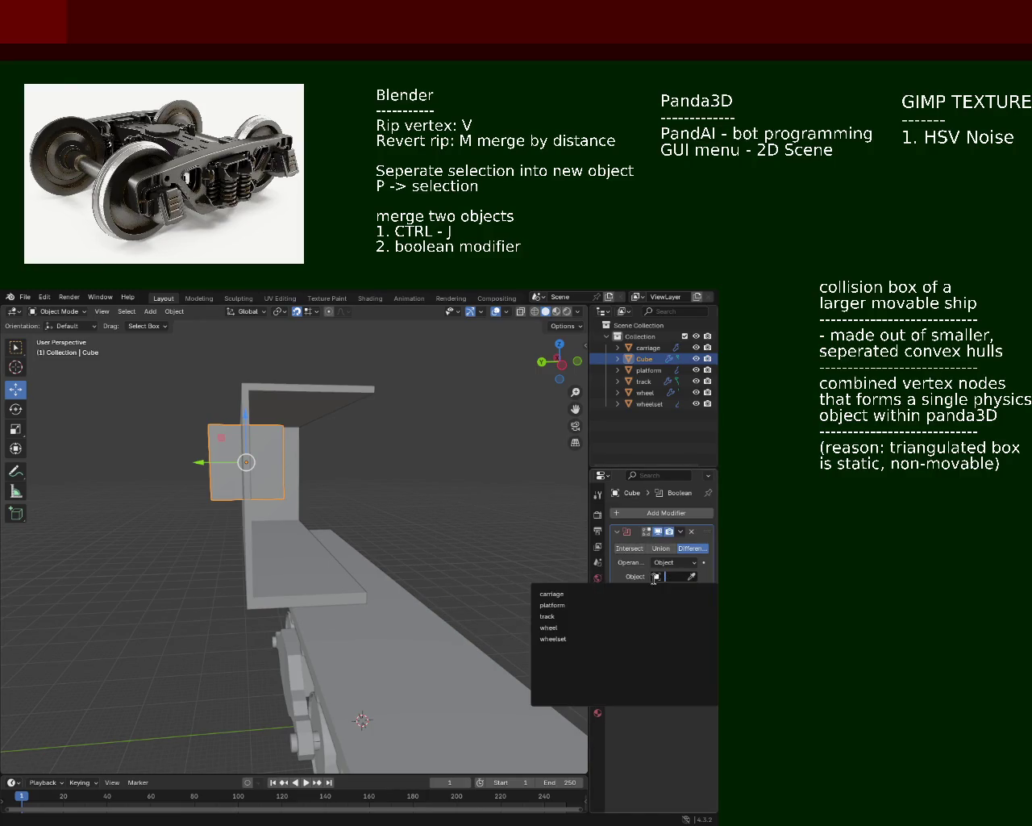
pyautogui.click(580, 596)
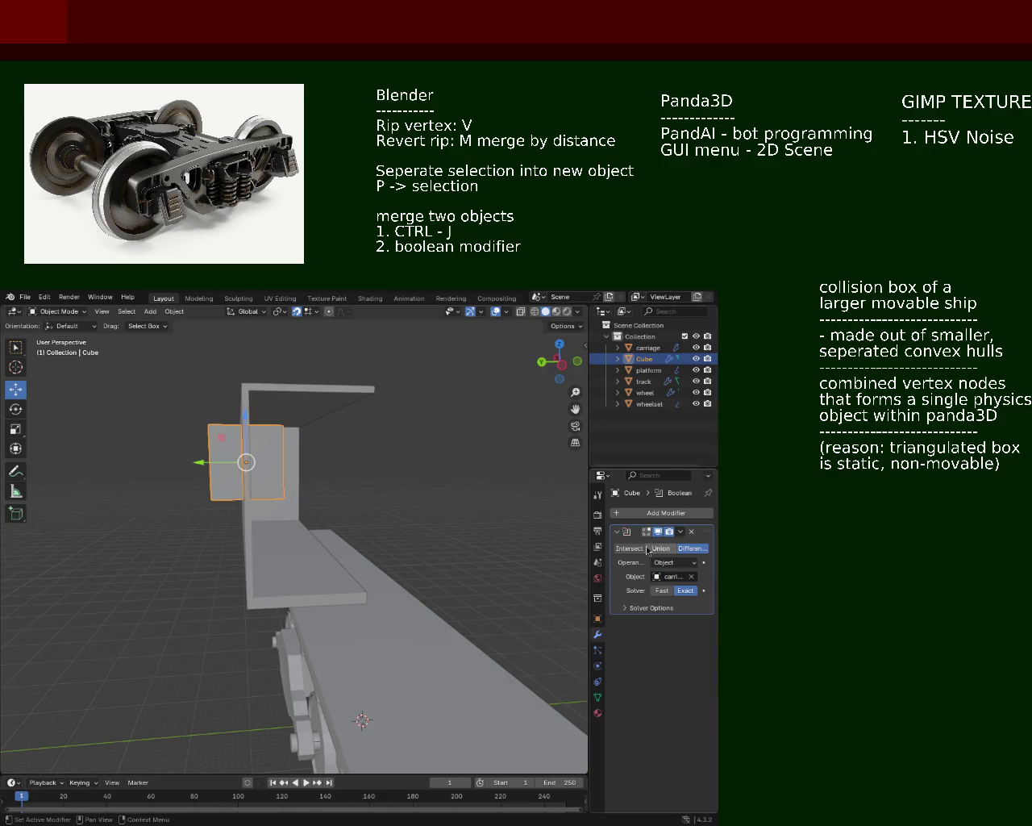
# Try Intersect, Union and Difference on the Cube's Boolean, settling on Intersect
pyautogui.click(629, 548)
pyautogui.moveTo(451, 516)
pyautogui.mouseDown(button='middle')
pyautogui.moveTo(344, 500)
pyautogui.moveTo(408, 536)
pyautogui.moveTo(385, 511)
pyautogui.moveTo(339, 497)
pyautogui.moveTo(212, 491)
pyautogui.moveTo(277, 525)
pyautogui.moveTo(240, 416)
pyautogui.moveTo(292, 527)
pyautogui.moveTo(236, 494)
pyautogui.moveTo(263, 484)
pyautogui.moveTo(301, 493)
pyautogui.mouseUp(button='middle')
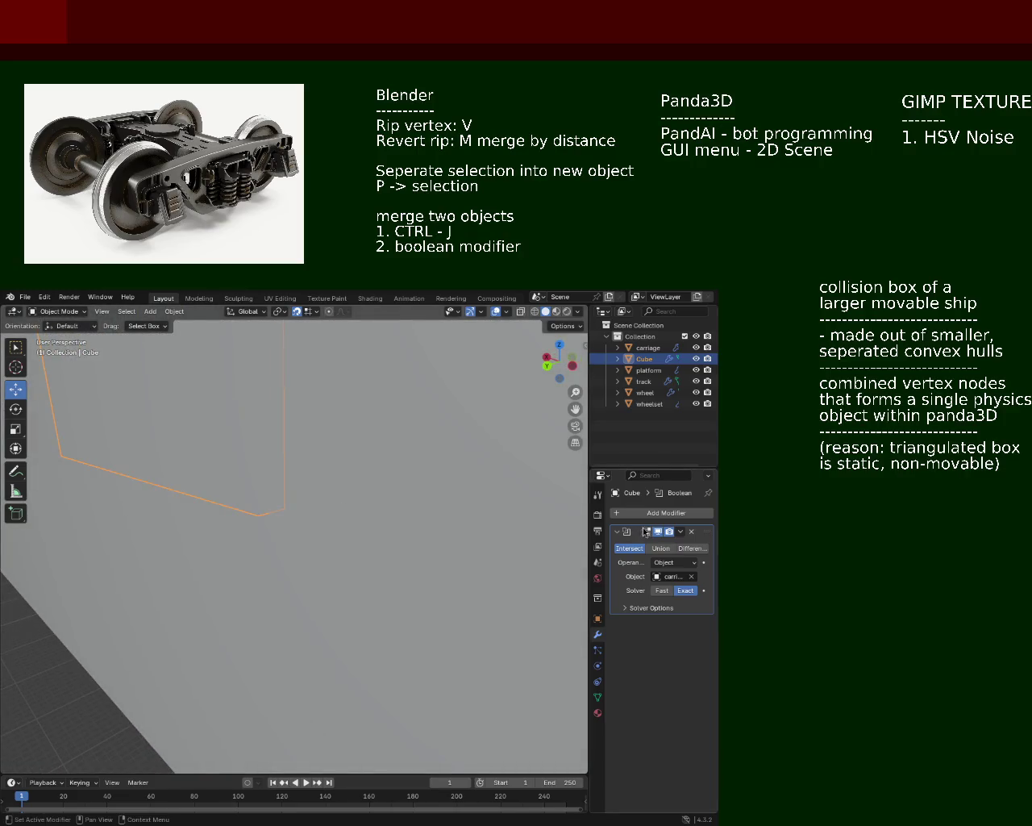
pyautogui.click(660, 548)
pyautogui.moveTo(534, 546)
pyautogui.mouseDown(button='middle')
pyautogui.moveTo(357, 545)
pyautogui.moveTo(314, 476)
pyautogui.mouseUp(button='middle')
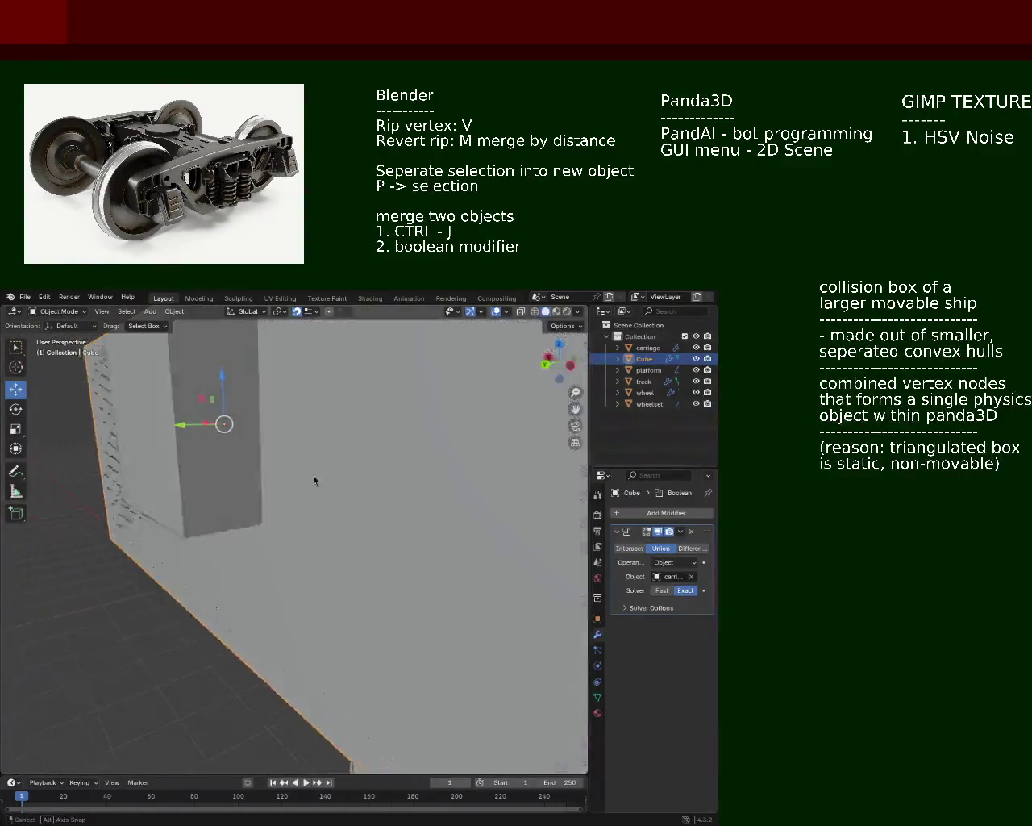
pyautogui.click(692, 548)
pyautogui.moveTo(379, 508)
pyautogui.mouseDown(button='middle')
pyautogui.moveTo(399, 493)
pyautogui.moveTo(352, 499)
pyautogui.moveTo(417, 489)
pyautogui.moveTo(463, 520)
pyautogui.mouseUp(button='middle')
pyautogui.click(629, 548)
pyautogui.moveTo(295, 436)
pyautogui.mouseDown(button='middle')
pyautogui.moveTo(288, 466)
pyautogui.moveTo(350, 452)
pyautogui.moveTo(331, 484)
pyautogui.moveTo(207, 467)
pyautogui.moveTo(165, 486)
pyautogui.moveTo(309, 465)
pyautogui.mouseUp(button='middle')
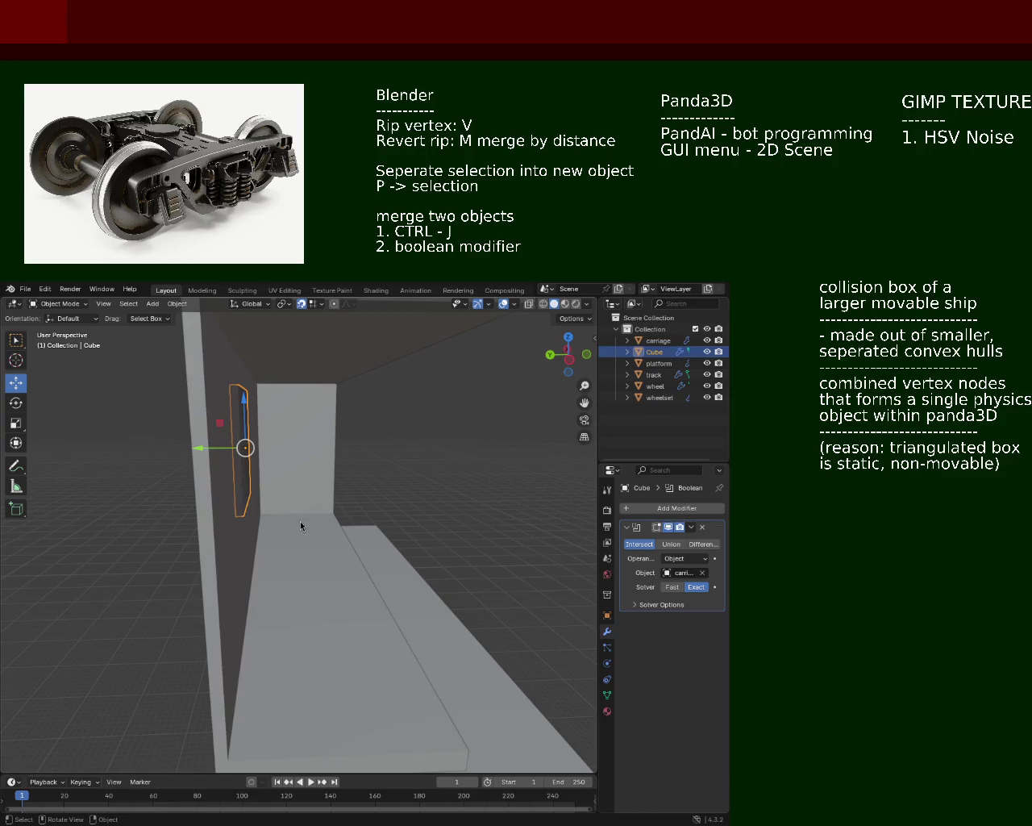
# Apply the Intersect Boolean, trimming the Cube to a thin window panel in the wall
pyautogui.click(691, 527)
pyautogui.click(649, 548)
pyautogui.moveTo(210, 420); pyautogui.dragTo(162, 377, button='middle')
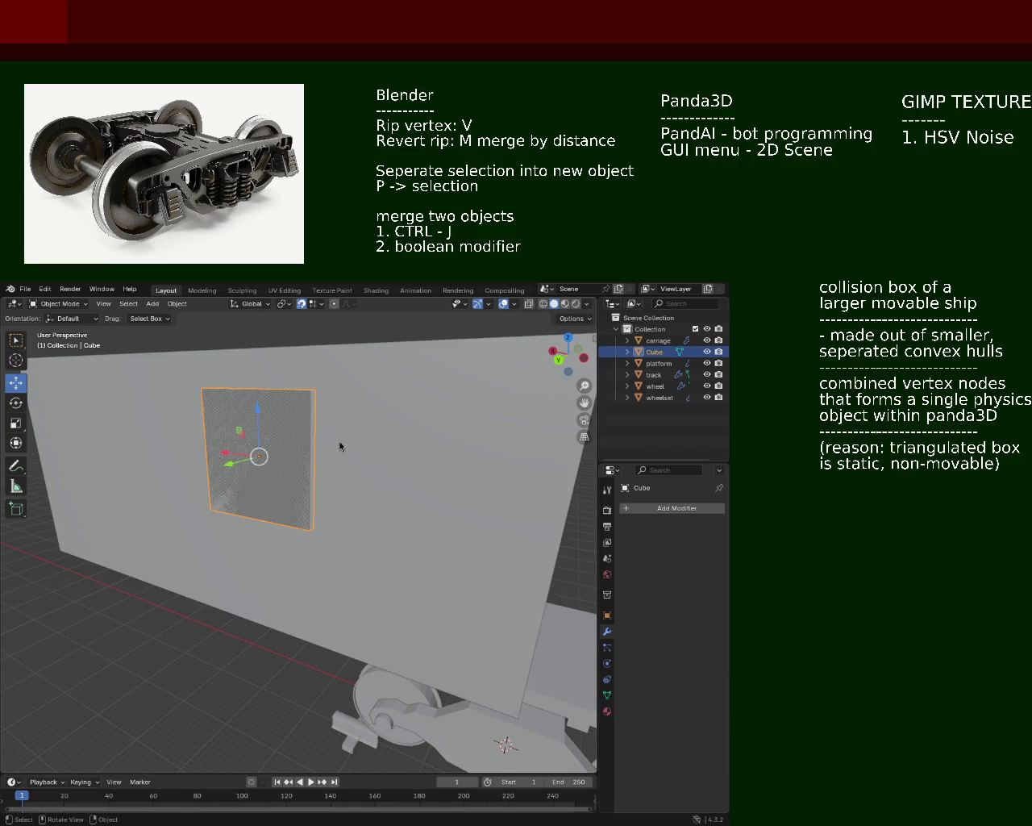
pyautogui.moveTo(399, 441)
pyautogui.mouseDown(button='middle')
pyautogui.moveTo(294, 439)
pyautogui.moveTo(157, 397)
pyautogui.mouseUp(button='middle')
pyautogui.moveTo(286, 448); pyautogui.dragTo(566, 404, button='middle')
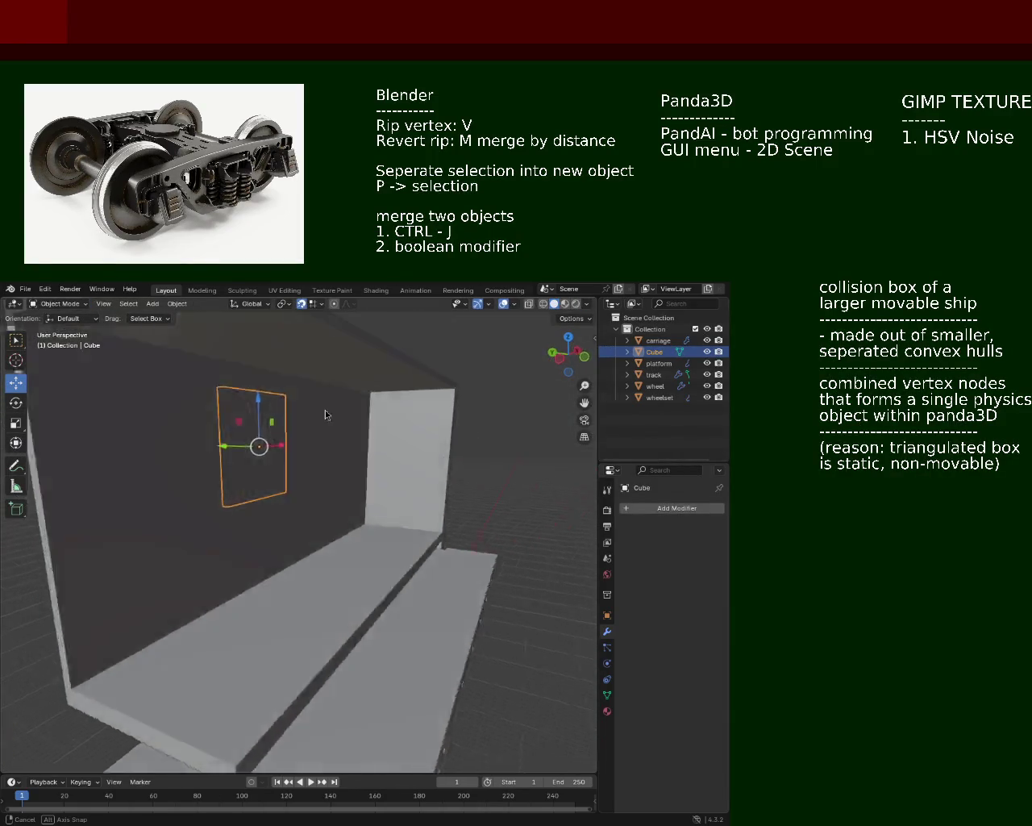
# Add the carriage to the selection with the panel to merge them
pyautogui.keyDown('ctrl'); pyautogui.click(658, 341); pyautogui.keyUp('ctrl')
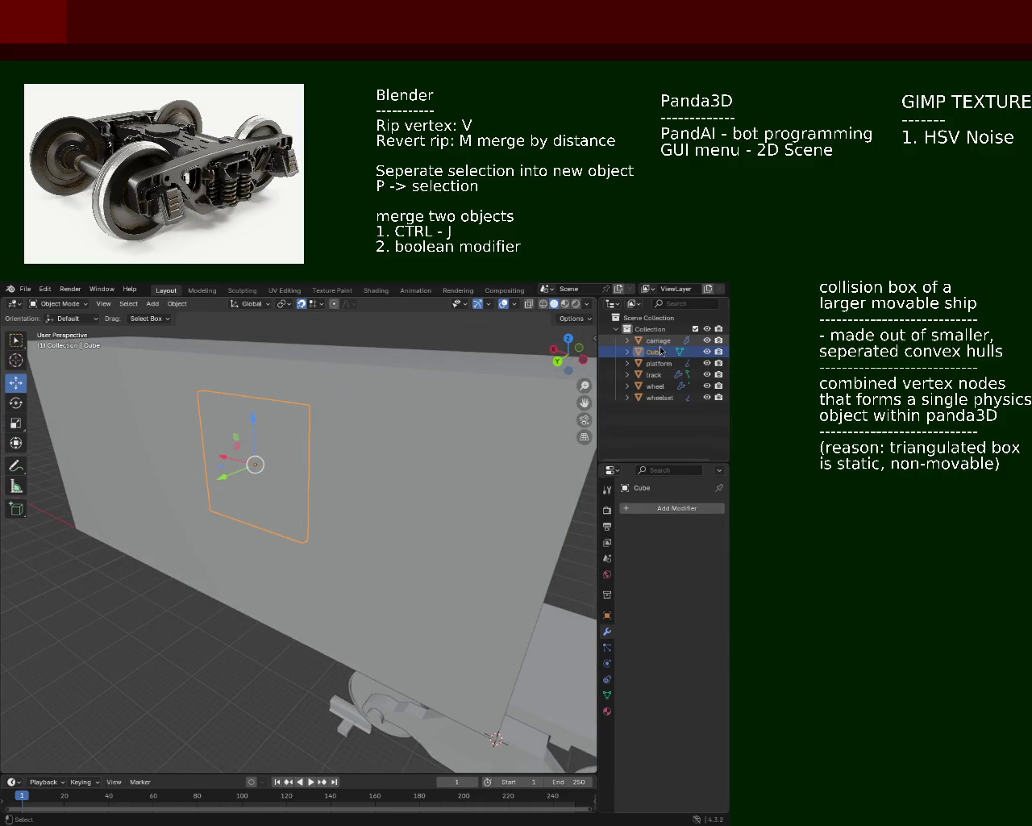
pyautogui.moveTo(309, 467)
pyautogui.mouseDown(button='middle')
pyautogui.moveTo(285, 444)
pyautogui.moveTo(255, 452)
pyautogui.mouseUp(button='middle')
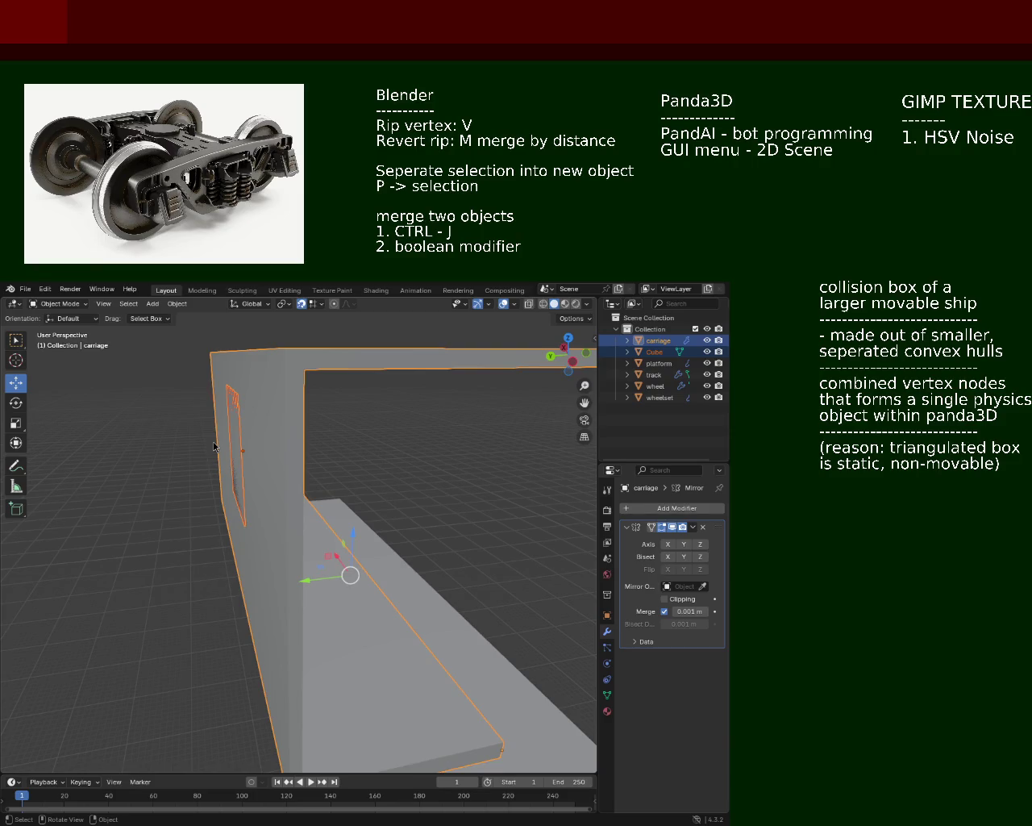
pyautogui.press('Delete')
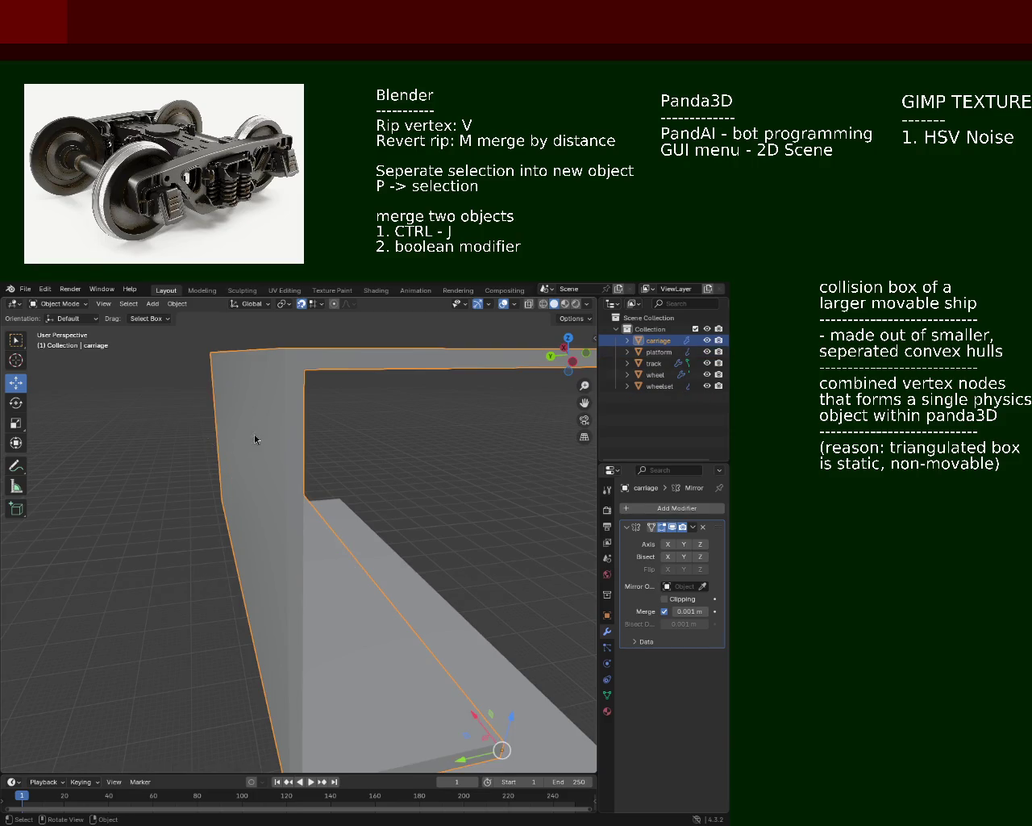
# Enter Edit Mode on the carriage and select wall faces to locate the window panel
pyautogui.moveTo(254, 439); pyautogui.dragTo(323, 428, button='middle')
pyautogui.press('Tab')
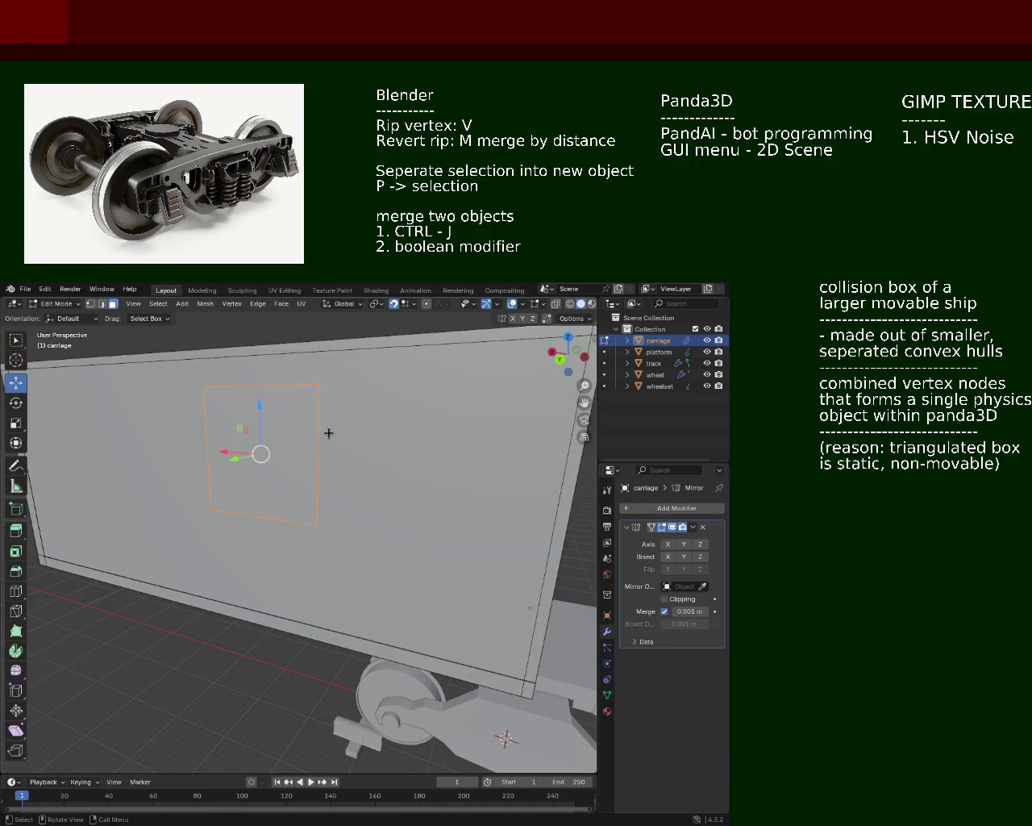
pyautogui.click(378, 476)
pyautogui.click(172, 605)
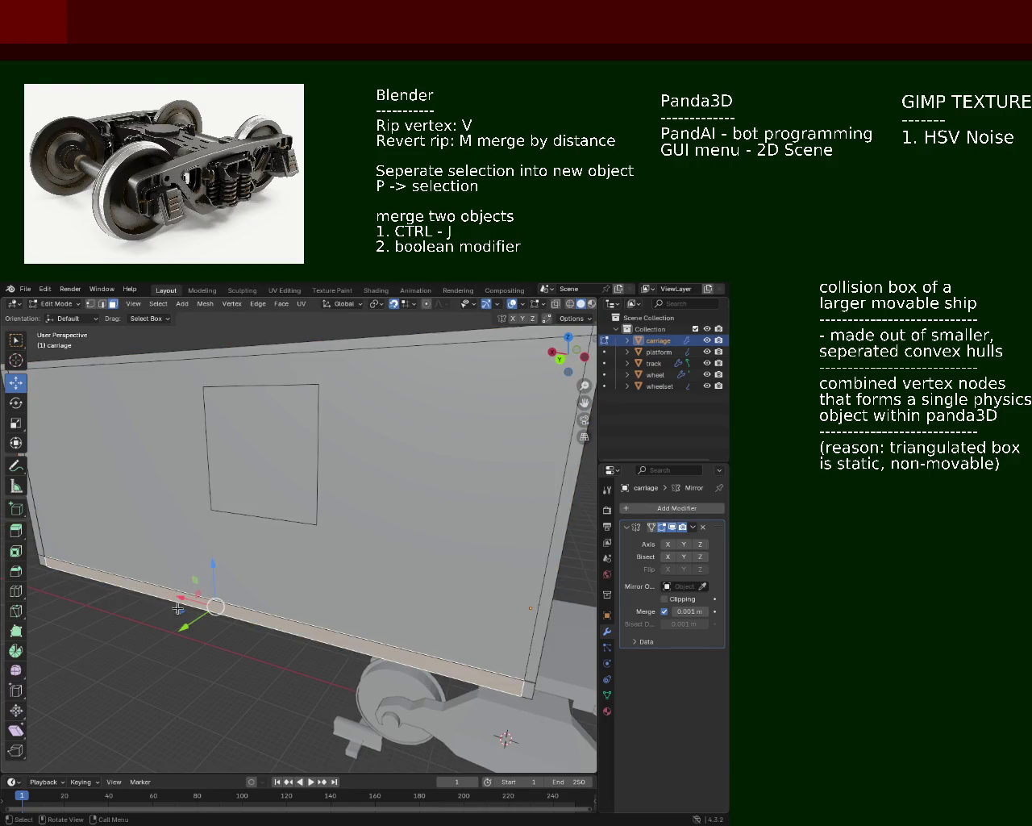
pyautogui.scroll(-5, 342, 483)
pyautogui.moveTo(342, 483); pyautogui.dragTo(306, 452, button='middle')
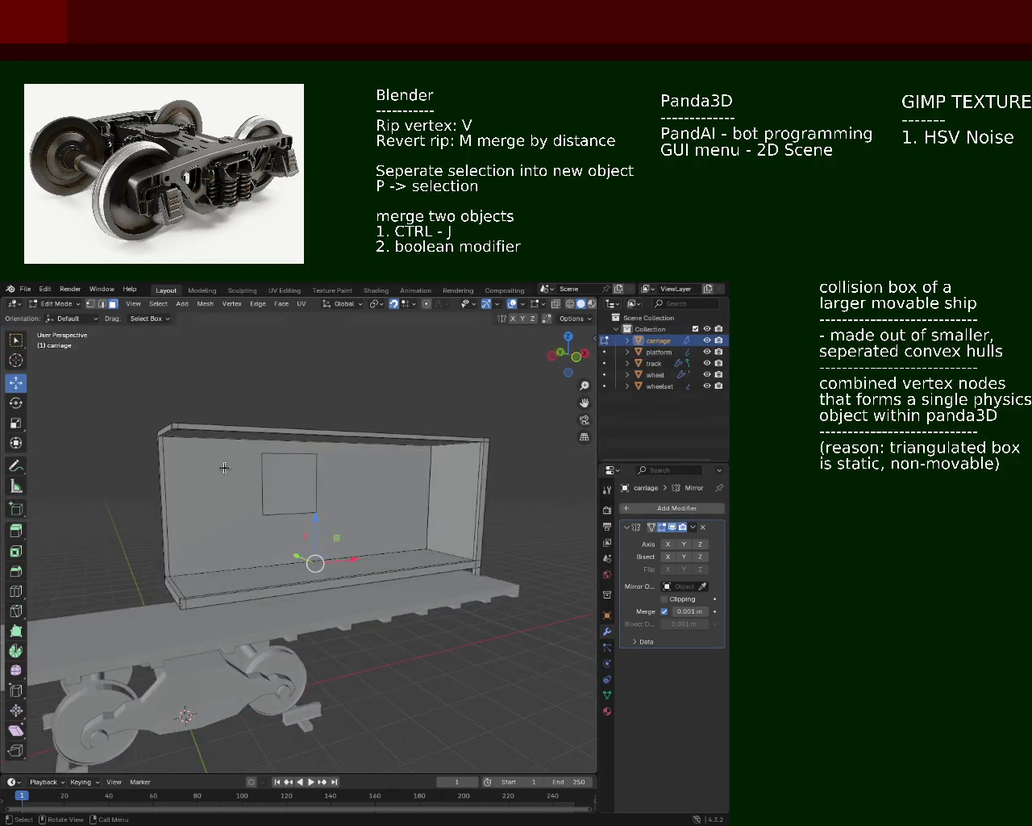
pyautogui.scroll(8, 284, 421)
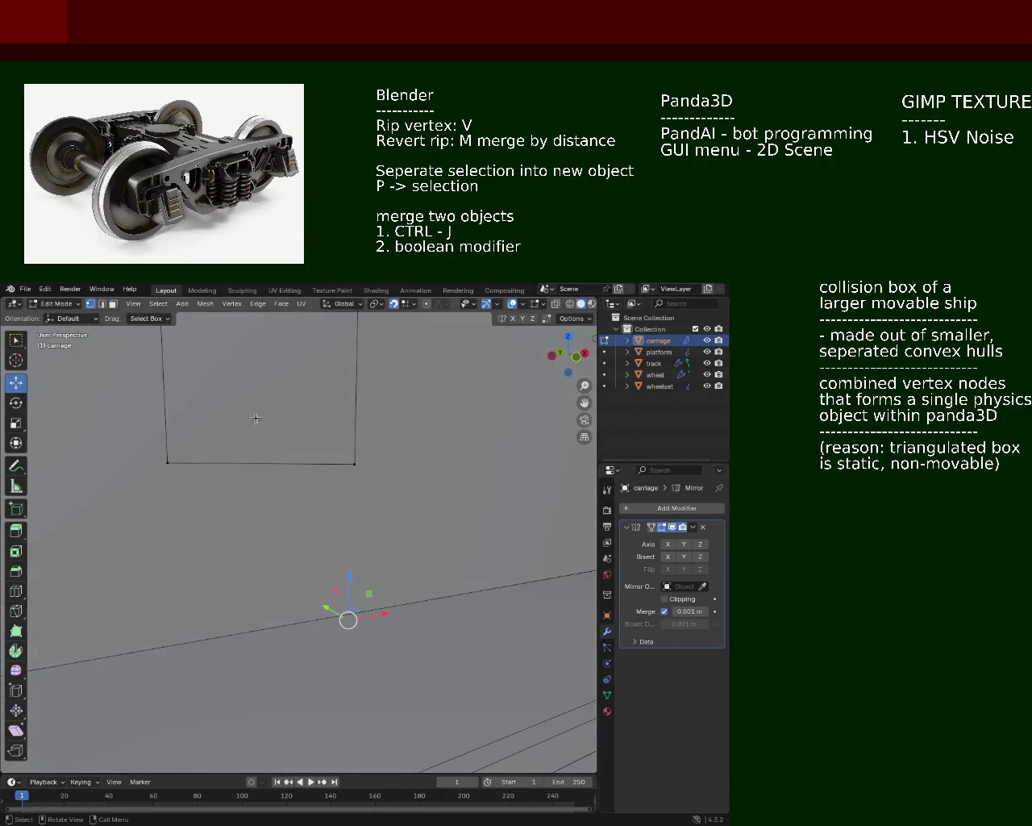
pyautogui.moveTo(320, 477)
pyautogui.mouseDown(button='middle')
pyautogui.moveTo(195, 471)
pyautogui.moveTo(249, 459)
pyautogui.moveTo(328, 482)
pyautogui.mouseUp(button='middle')
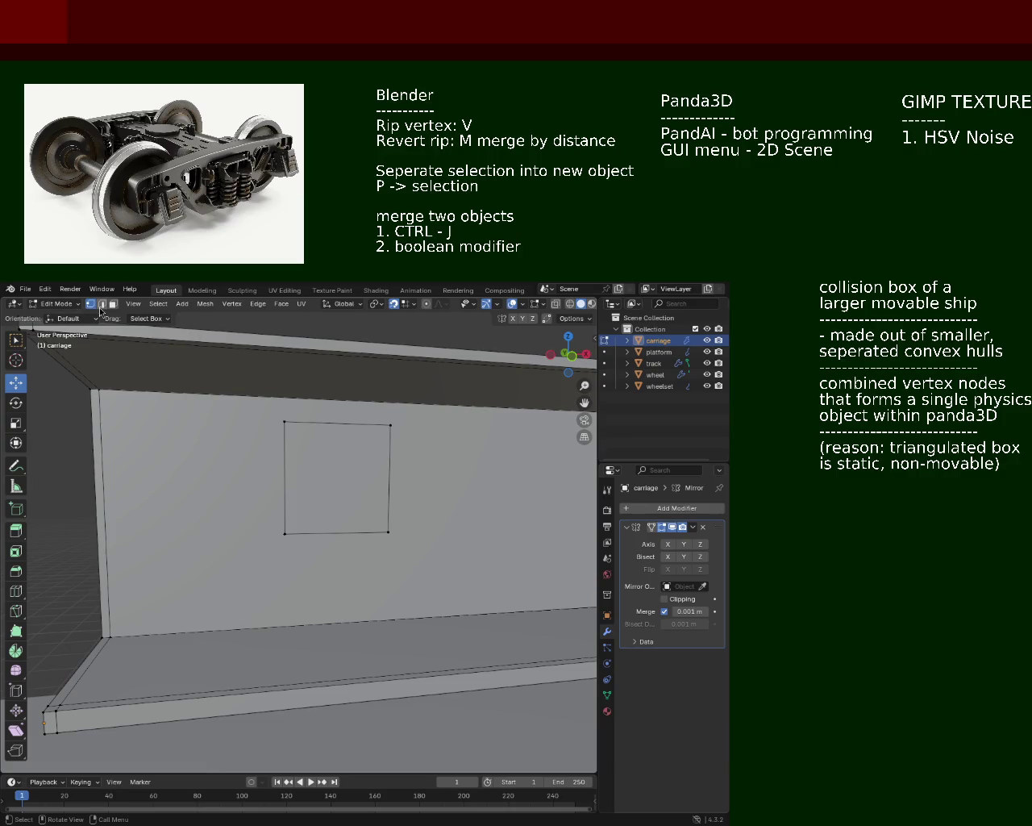
# Delete the square window face from the carriage wall
pyautogui.click(314, 456)
pyautogui.press('x')
pyautogui.click(315, 456)
pyautogui.press('x')
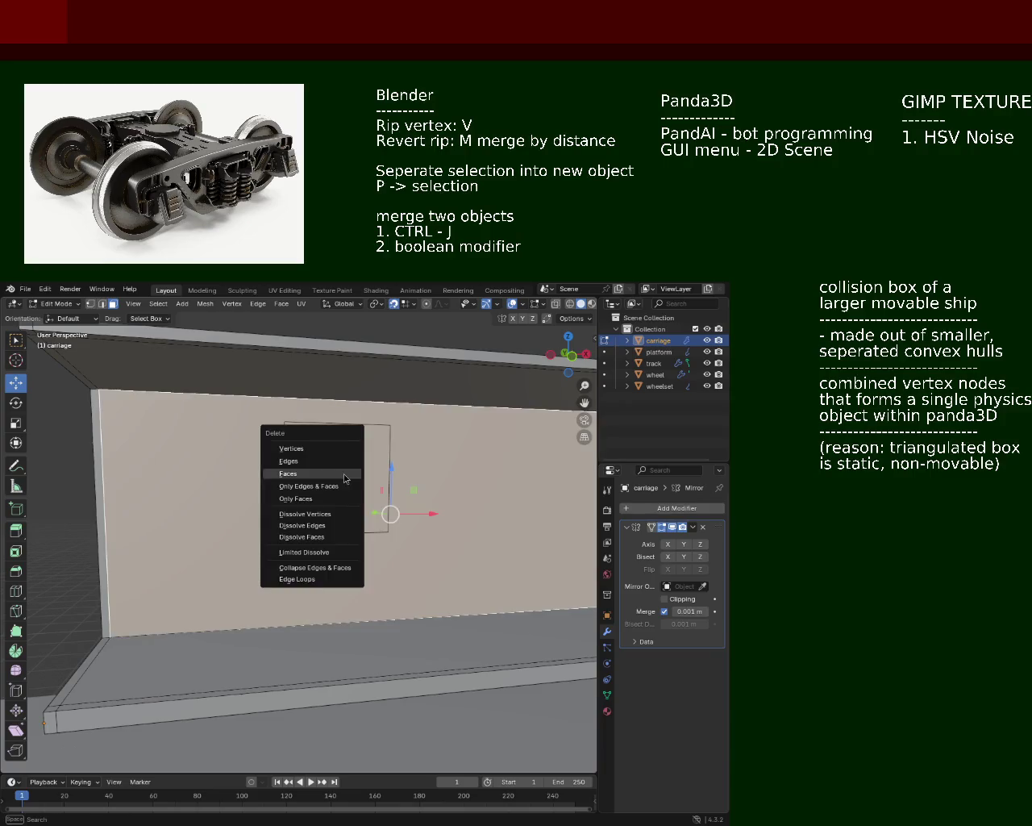
pyautogui.moveTo(183, 433); pyautogui.dragTo(373, 437, button='middle')
pyautogui.press('x')
pyautogui.press('Escape')
# Look inside the box and select the wall face, inner square face and a vertex
pyautogui.moveTo(240, 489)
pyautogui.mouseDown(button='middle')
pyautogui.moveTo(135, 481)
pyautogui.moveTo(101, 486)
pyautogui.moveTo(101, 498)
pyautogui.mouseUp(button='middle')
pyautogui.click(280, 480)
pyautogui.moveTo(280, 479)
pyautogui.mouseDown(button='middle')
pyautogui.moveTo(357, 472)
pyautogui.moveTo(278, 522)
pyautogui.mouseUp(button='middle')
pyautogui.click(279, 523)
pyautogui.keyDown('ctrl'); pyautogui.click(278, 523); pyautogui.keyUp('ctrl')
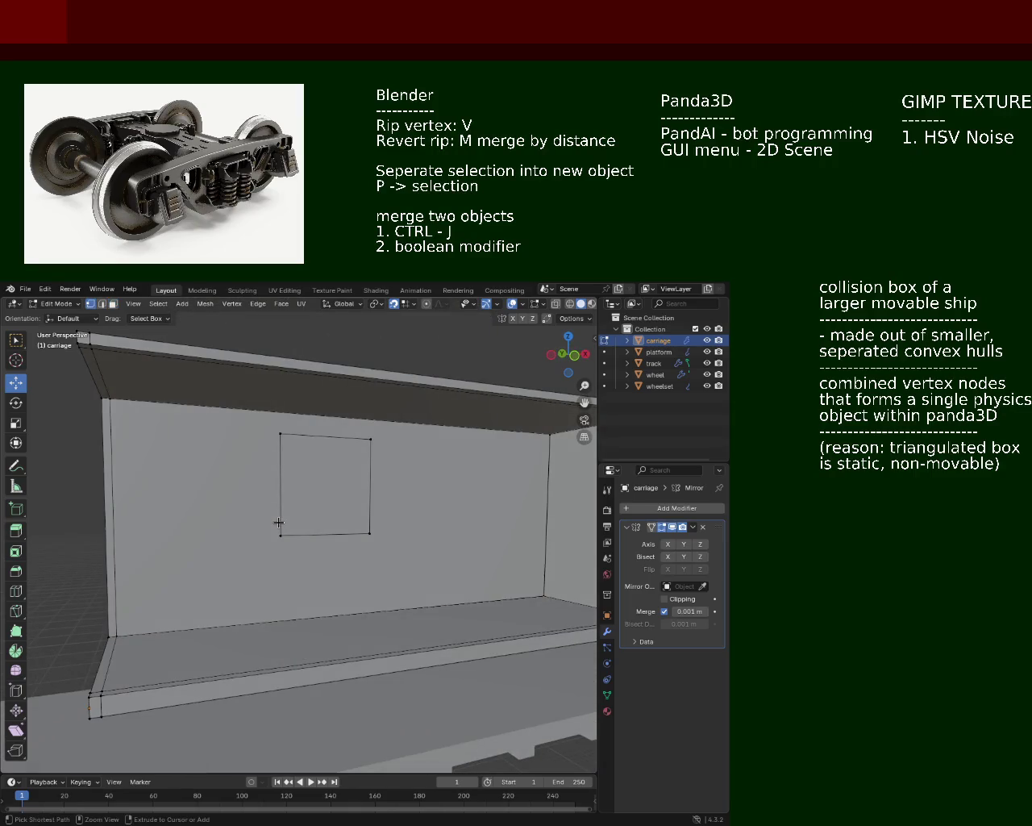
pyautogui.keyDown('ctrl'); pyautogui.click(278, 523); pyautogui.keyUp('ctrl')
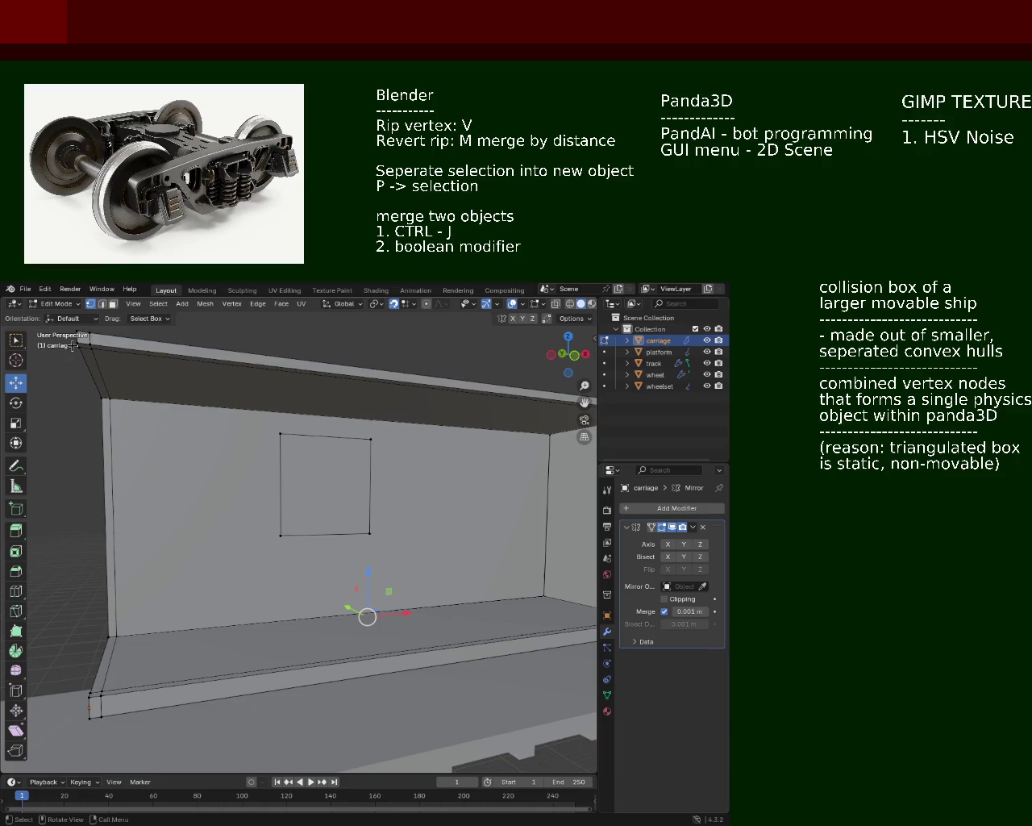
pyautogui.click(281, 533)
pyautogui.keyDown('shift'); pyautogui.click(125, 629); pyautogui.keyUp('shift')
pyautogui.press('j')
pyautogui.click(271, 552)
pyautogui.keyDown('shift'); pyautogui.click(126, 630); pyautogui.keyUp('shift')
pyautogui.scroll(3, 108, 668)
pyautogui.moveTo(89, 611); pyautogui.dragTo(219, 542, button='middle')
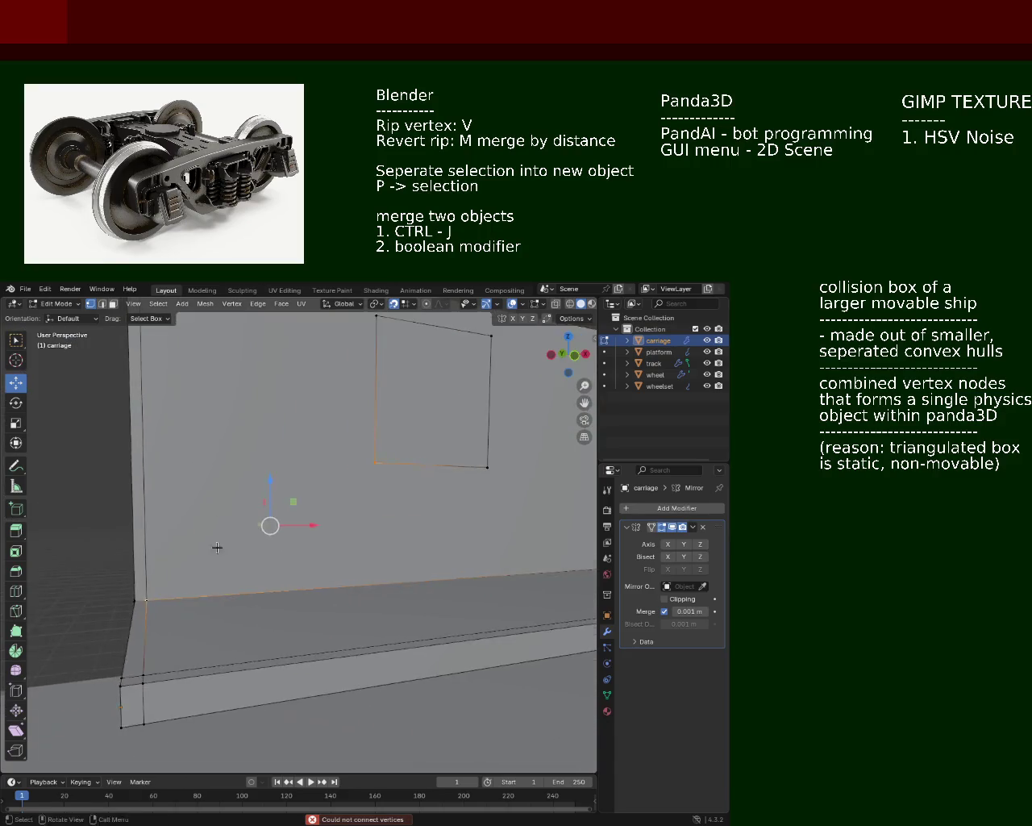
pyautogui.keyDown('shift'); pyautogui.click(397, 424); pyautogui.keyUp('shift')
pyautogui.click(395, 435)
pyautogui.keyDown('shift'); pyautogui.click(165, 584); pyautogui.keyUp('shift')
pyautogui.click(165, 586)
pyautogui.moveTo(155, 587)
pyautogui.mouseDown()
pyautogui.moveTo(146, 589)
pyautogui.moveTo(179, 572)
pyautogui.mouseUp()
pyautogui.hotkey('ctrl', 'z')
pyautogui.moveTo(258, 534)
pyautogui.mouseDown(button='middle')
pyautogui.moveTo(391, 496)
pyautogui.moveTo(365, 512)
pyautogui.mouseUp(button='middle')
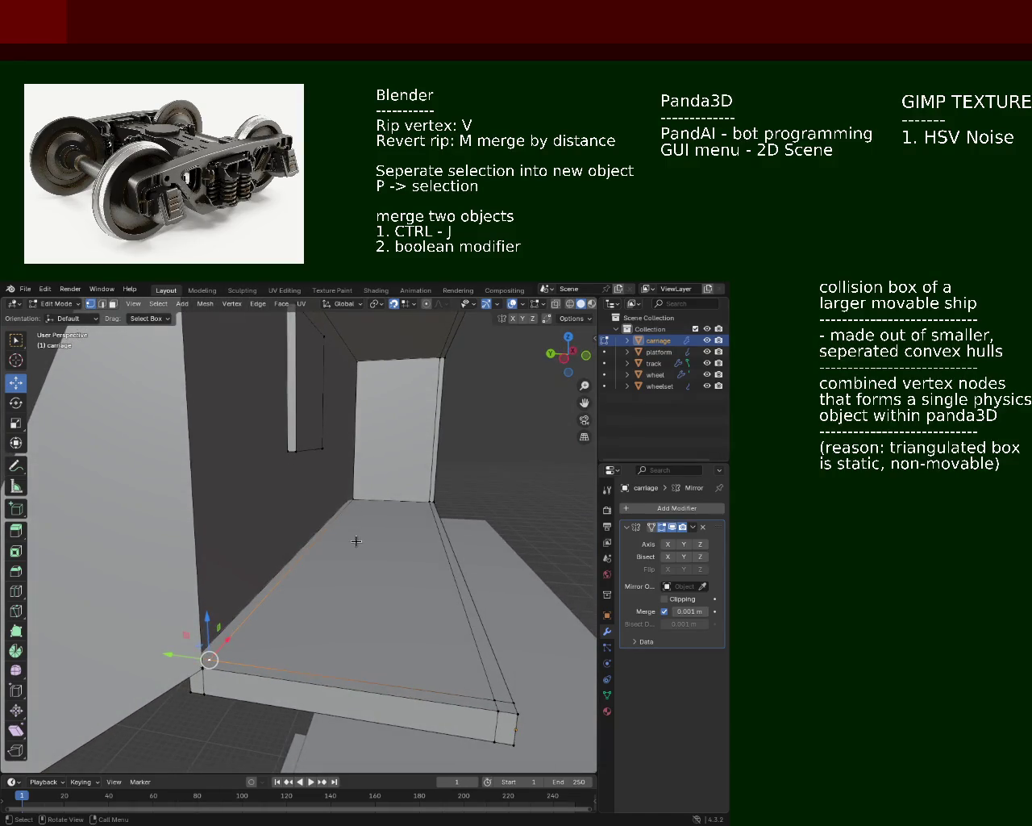
pyautogui.hotkey('ctrl', 'z')
pyautogui.hotkey('ctrl', 'z')
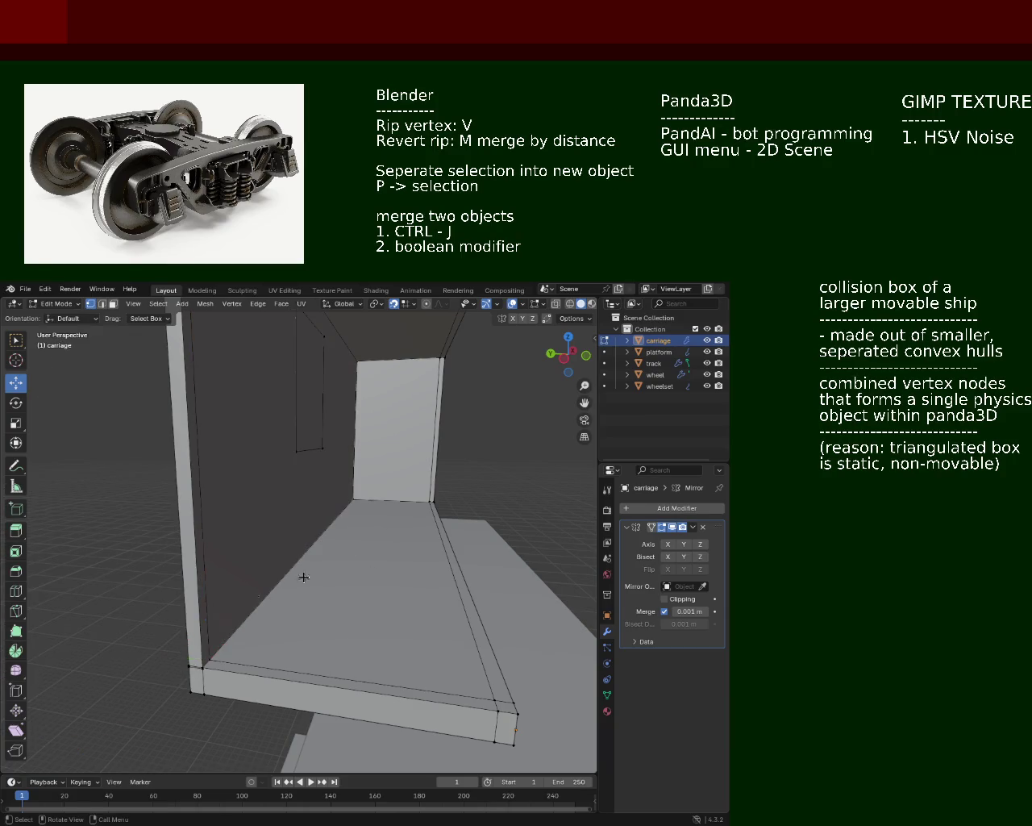
pyautogui.click(202, 661)
pyautogui.moveTo(212, 652); pyautogui.dragTo(249, 503, button='middle')
pyautogui.keyDown('shift'); pyautogui.click(322, 495); pyautogui.keyUp('shift')
pyautogui.press('j')
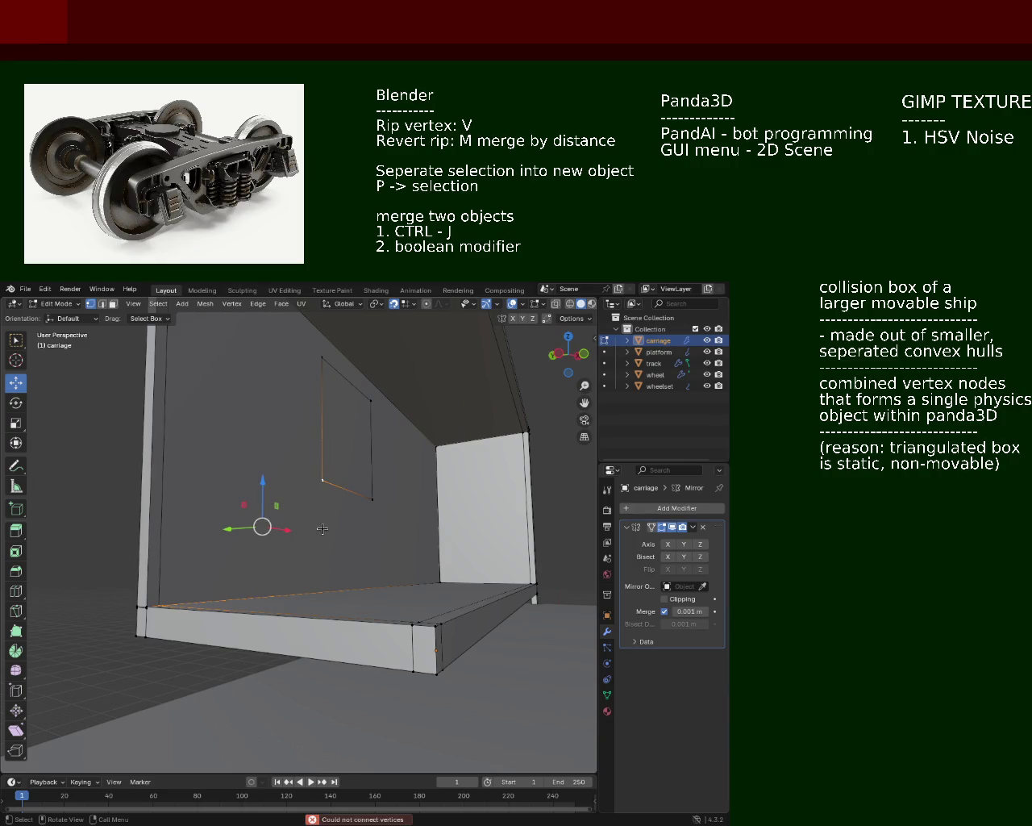
pyautogui.click(322, 482)
pyautogui.moveTo(244, 555)
pyautogui.mouseDown(button='middle')
pyautogui.moveTo(239, 568)
pyautogui.moveTo(214, 395)
pyautogui.moveTo(191, 382)
pyautogui.moveTo(178, 410)
pyautogui.mouseUp(button='middle')
pyautogui.click(371, 383)
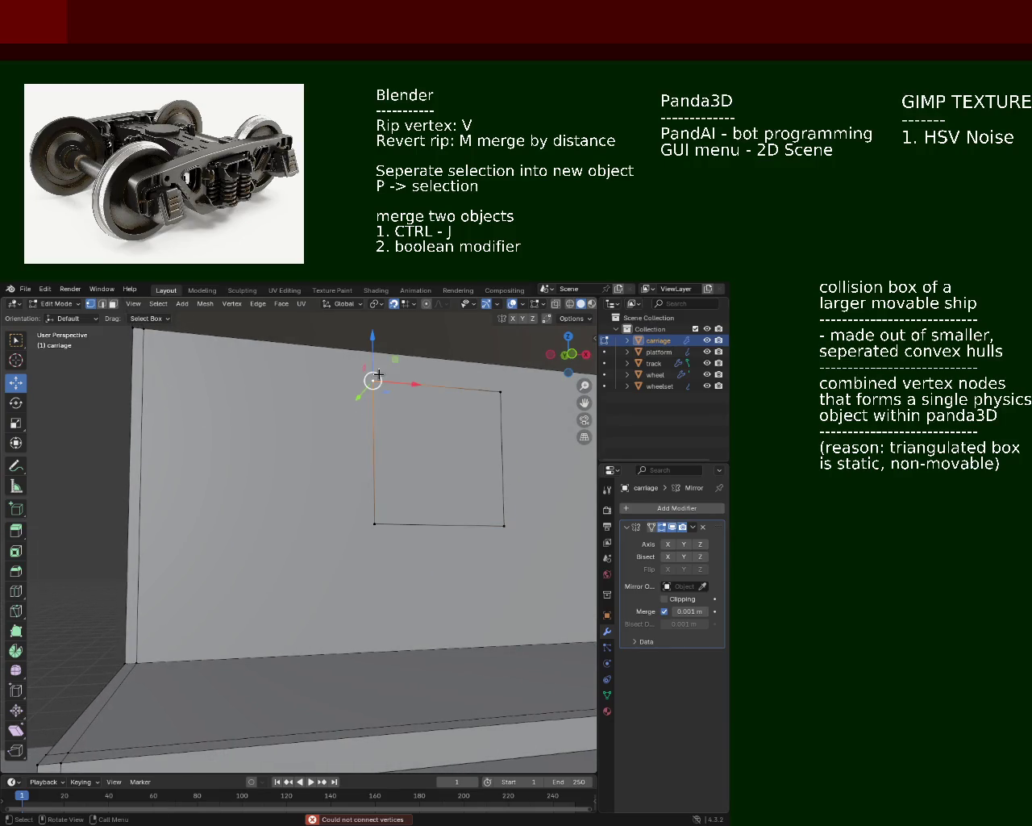
pyautogui.moveTo(373, 359); pyautogui.dragTo(379, 439)
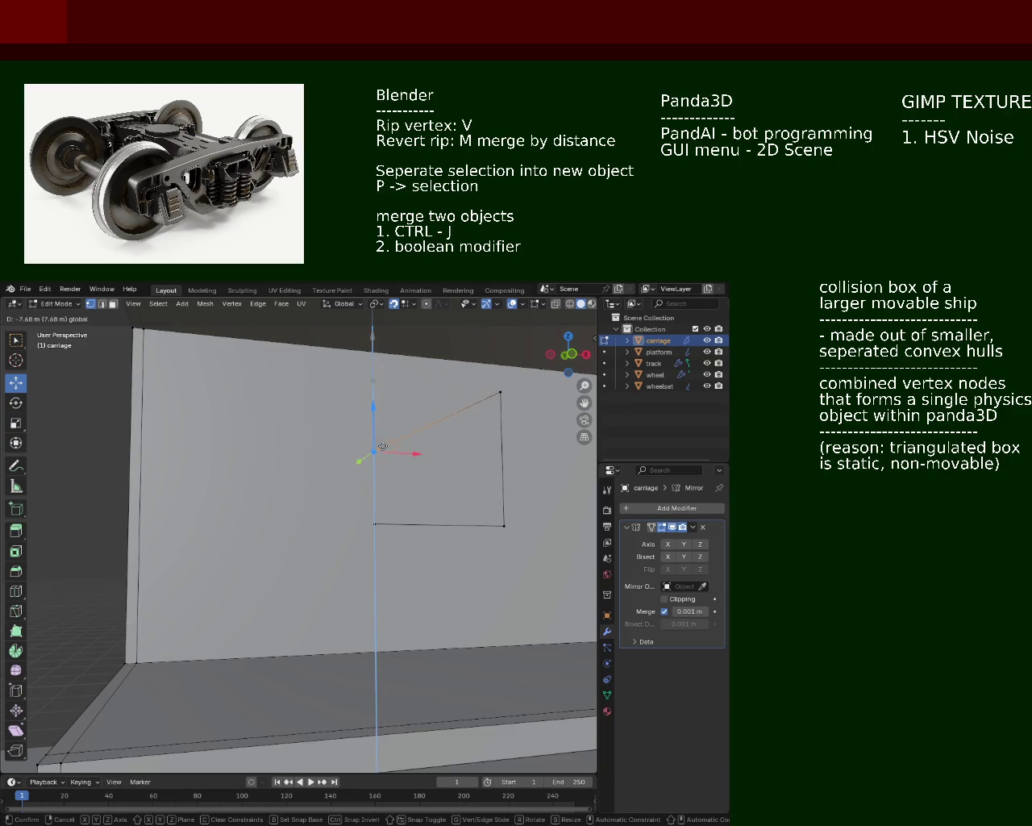
pyautogui.press('Escape')
pyautogui.moveTo(255, 419)
pyautogui.mouseDown(button='middle')
pyautogui.moveTo(414, 428)
pyautogui.moveTo(341, 470)
pyautogui.mouseUp(button='middle')
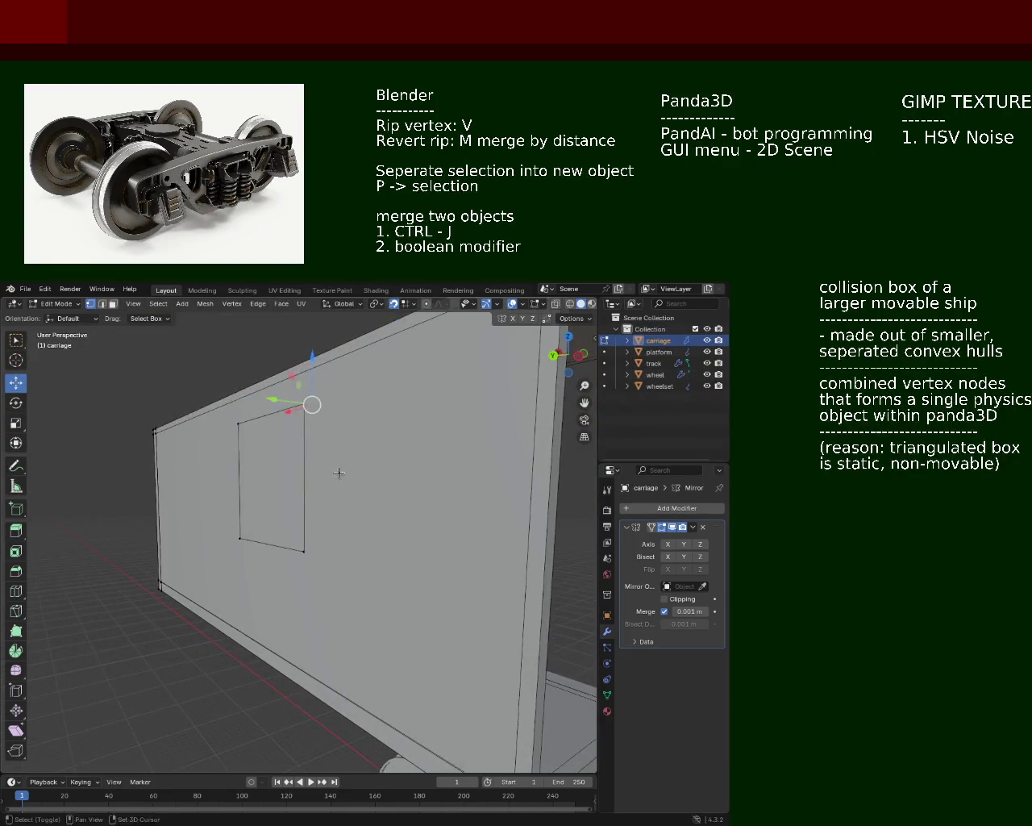
pyautogui.click(269, 493)
pyautogui.press('e')
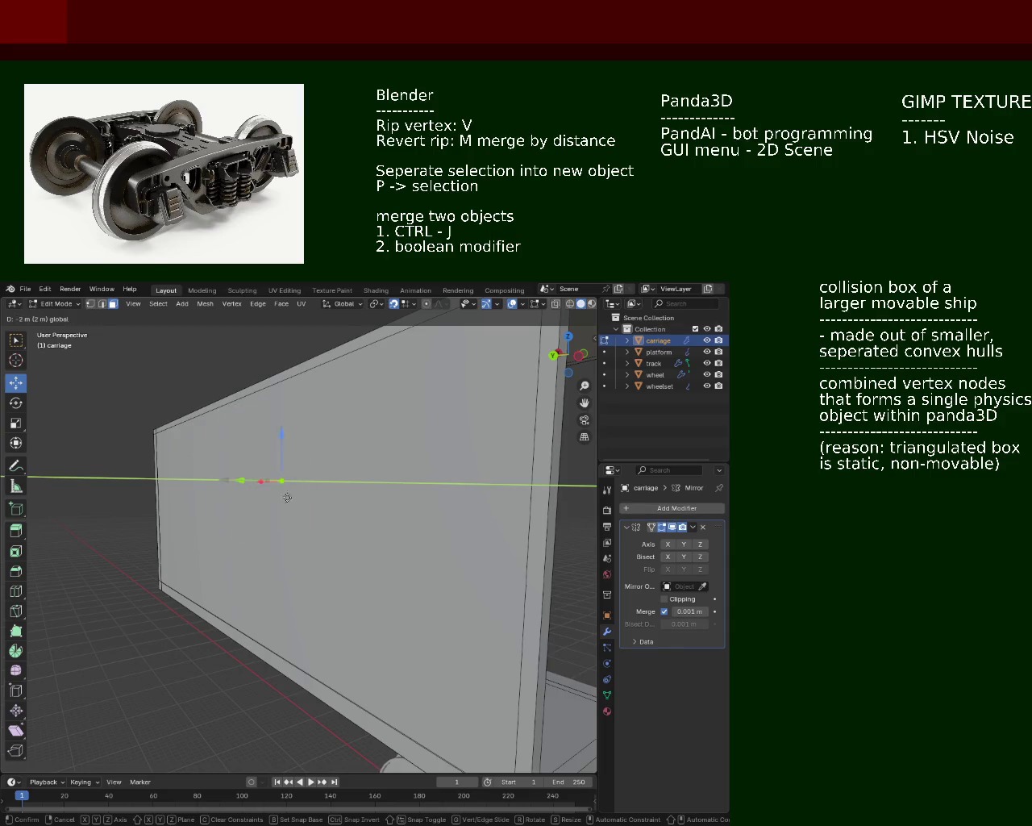
pyautogui.click(307, 500)
pyautogui.hotkey('ctrl', 'z')
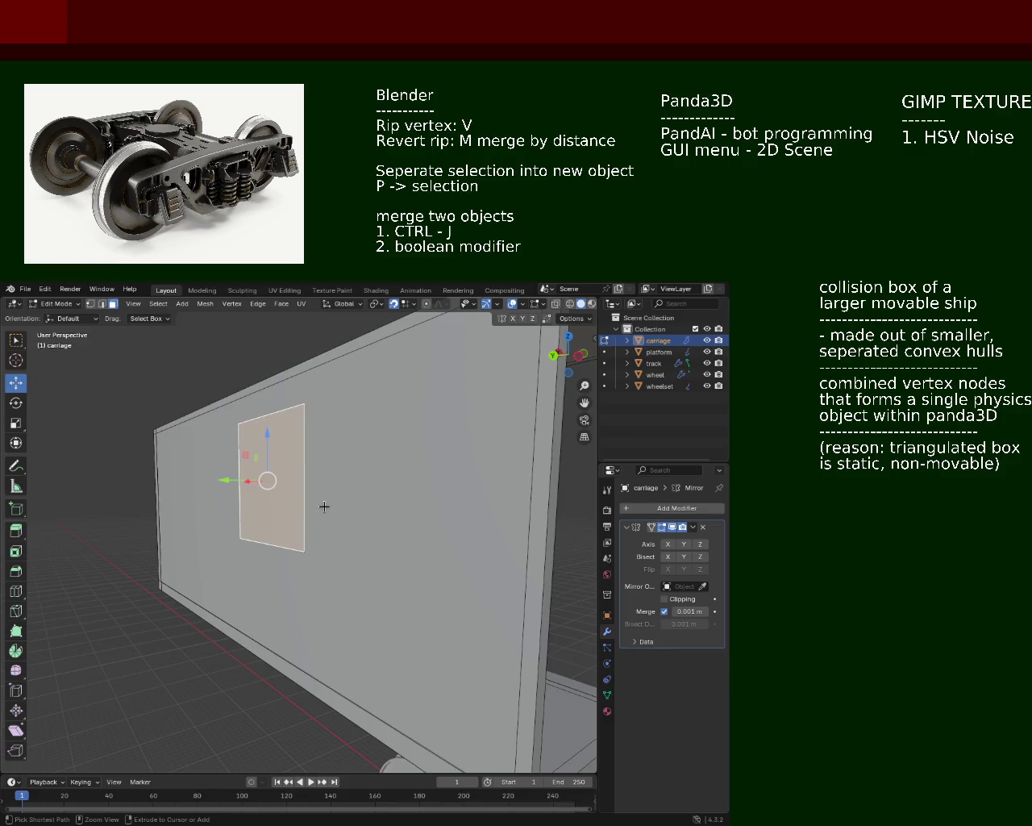
pyautogui.hotkey('alt', 'a')
pyautogui.press('1')
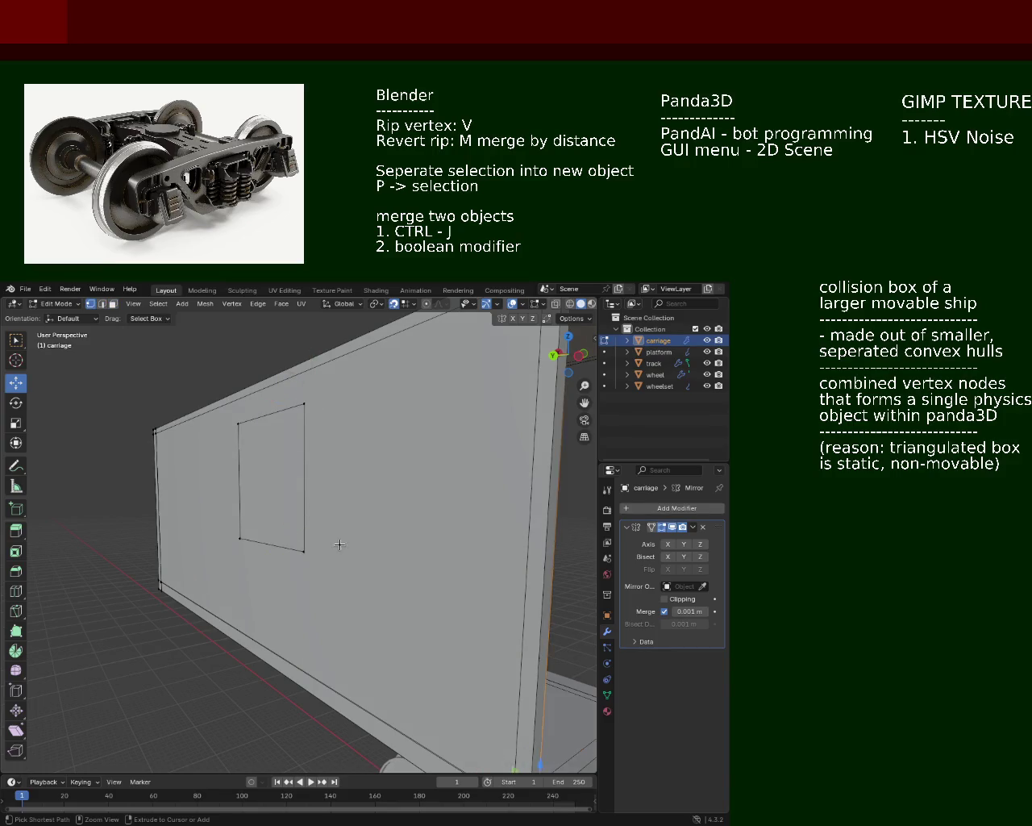
pyautogui.hotkey('ctrl', 'z')
pyautogui.hotkey('ctrl', 'z')
pyautogui.hotkey('ctrl', 'z')
pyautogui.hotkey('ctrl', 'z')
pyautogui.hotkey('ctrl', 'z')
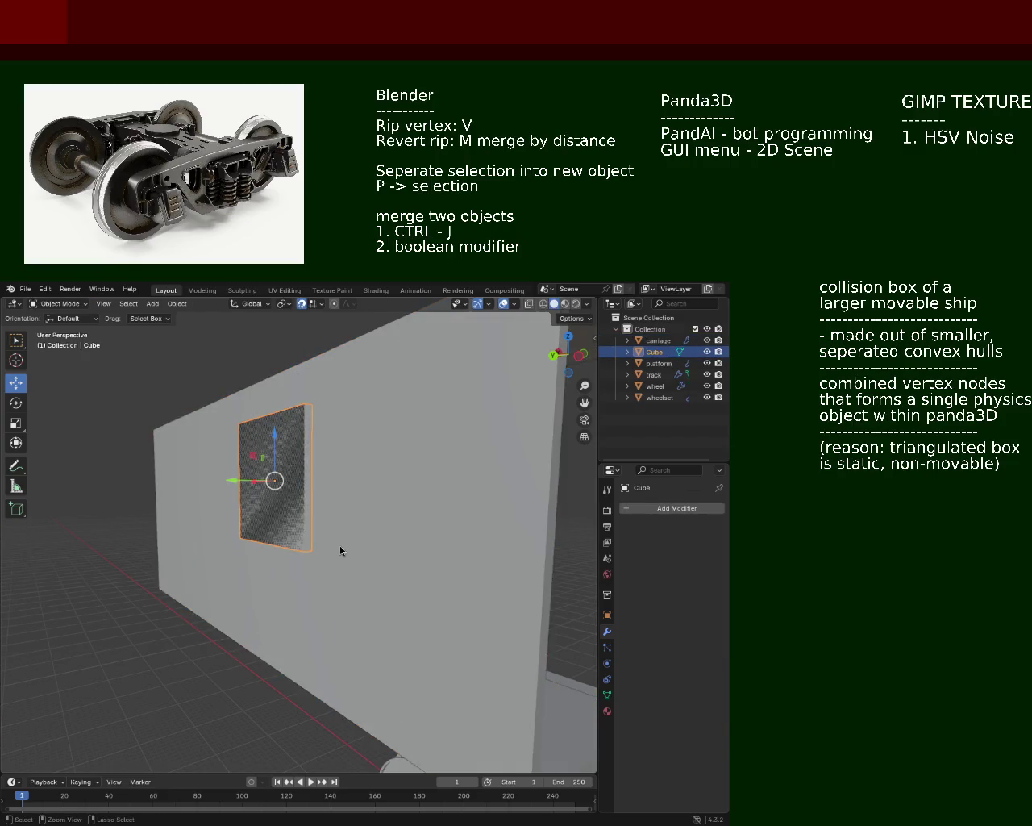
# Return the Cube to Object Mode and switch its Boolean from Difference to Union, testing Intersect
pyautogui.press('Tab')
pyautogui.hotkey('ctrl', 'shift', 'z')
pyautogui.hotkey('ctrl', 'shift', 'z')
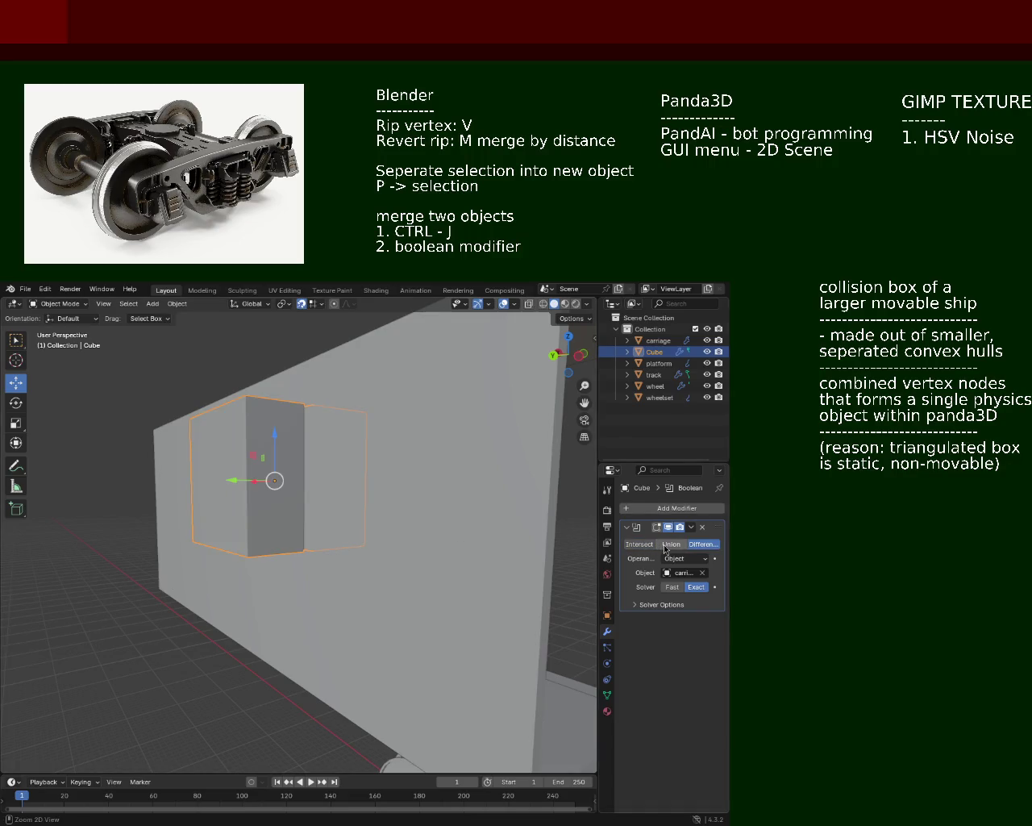
pyautogui.moveTo(496, 530); pyautogui.dragTo(565, 517, button='middle')
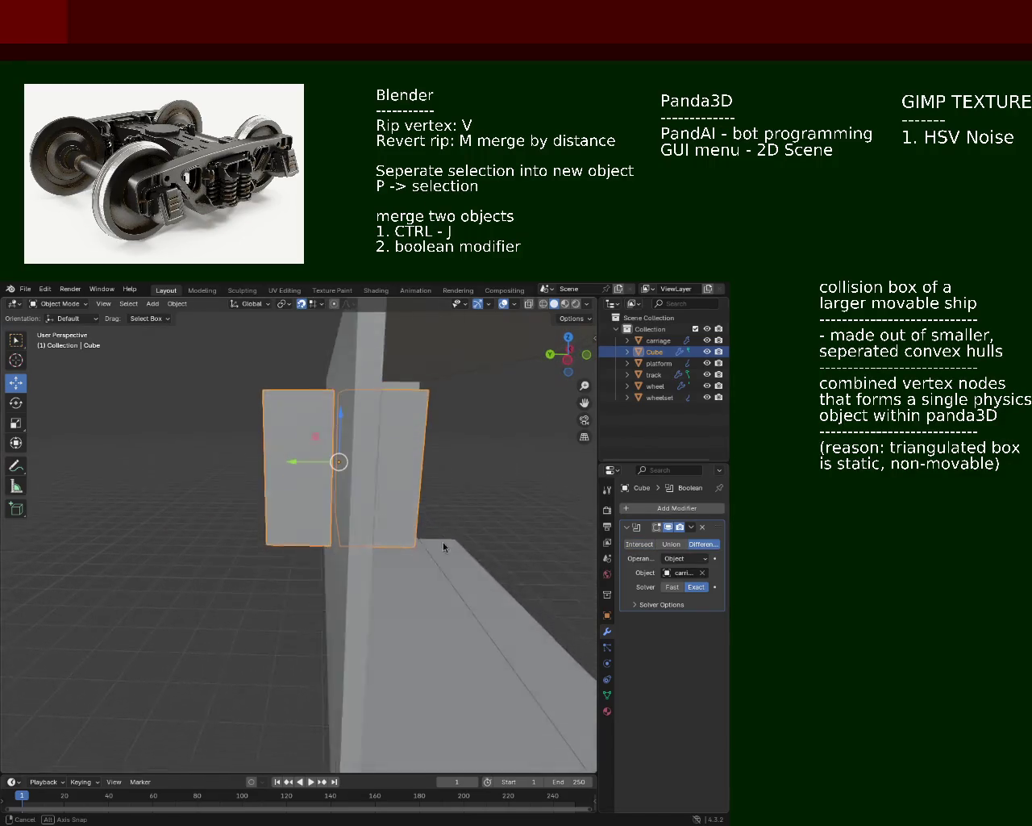
pyautogui.click(678, 545)
pyautogui.moveTo(421, 397)
pyautogui.mouseDown(button='middle')
pyautogui.moveTo(381, 473)
pyautogui.moveTo(438, 481)
pyautogui.mouseUp(button='middle')
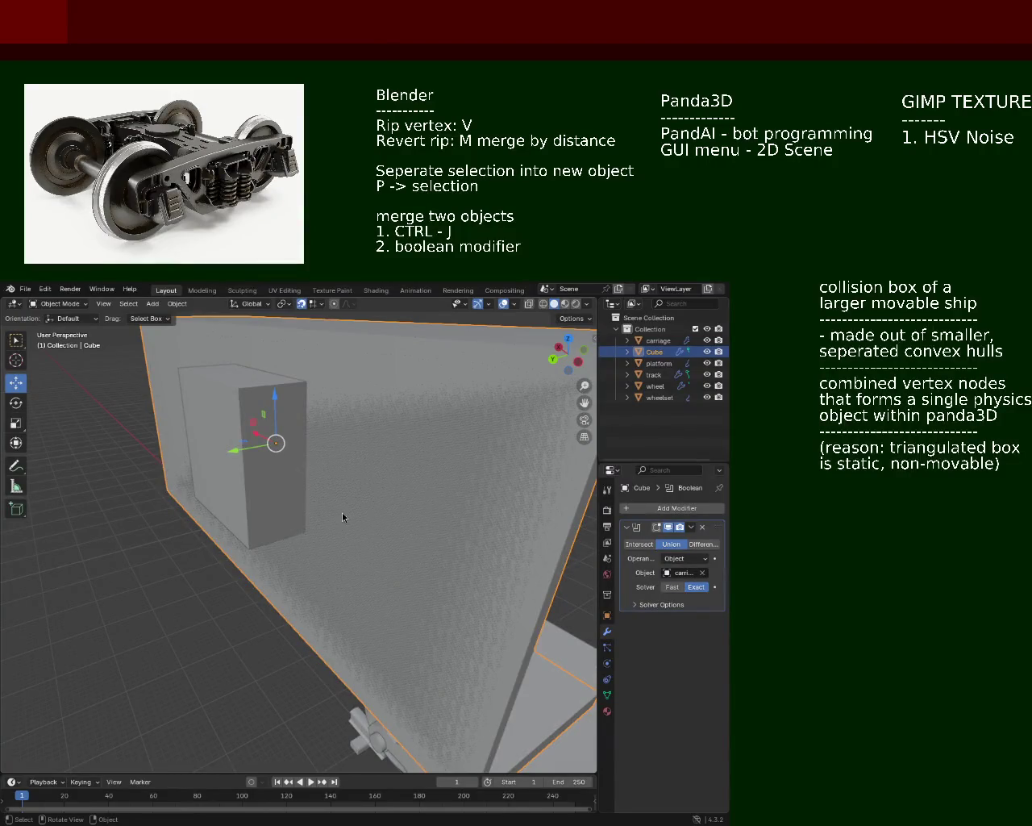
pyautogui.moveTo(299, 417)
pyautogui.mouseDown(button='middle')
pyautogui.moveTo(299, 436)
pyautogui.moveTo(355, 453)
pyautogui.mouseUp(button='middle')
pyautogui.click(643, 545)
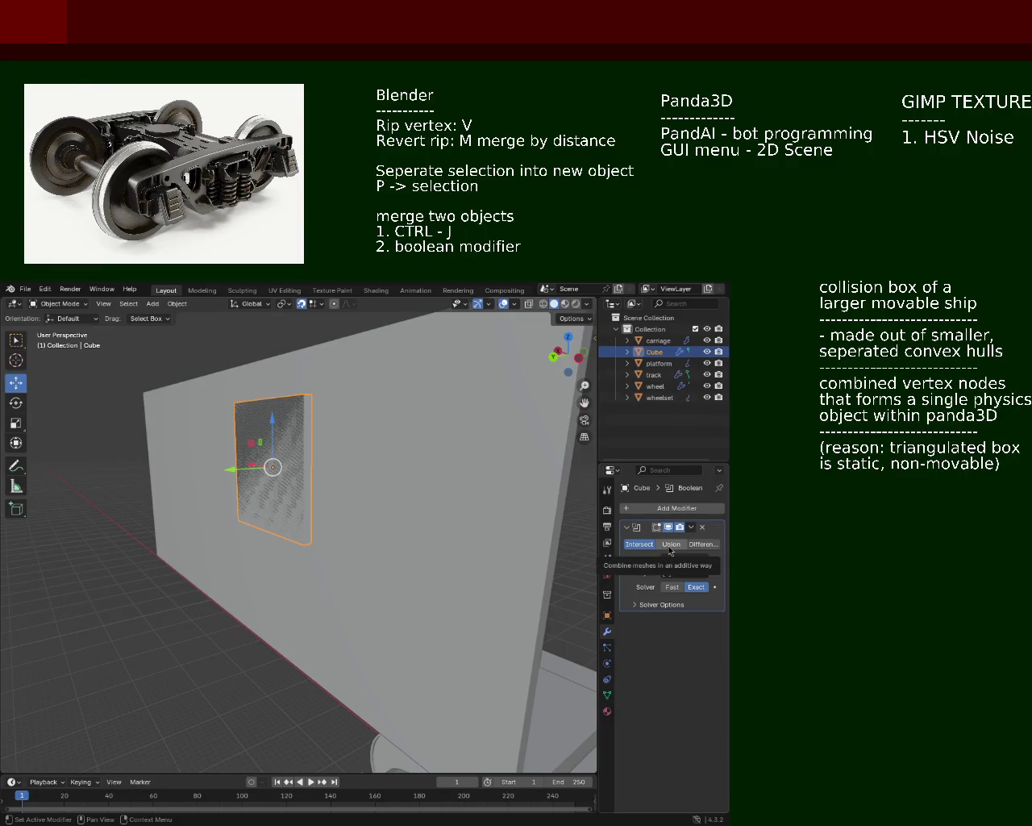
pyautogui.click(669, 545)
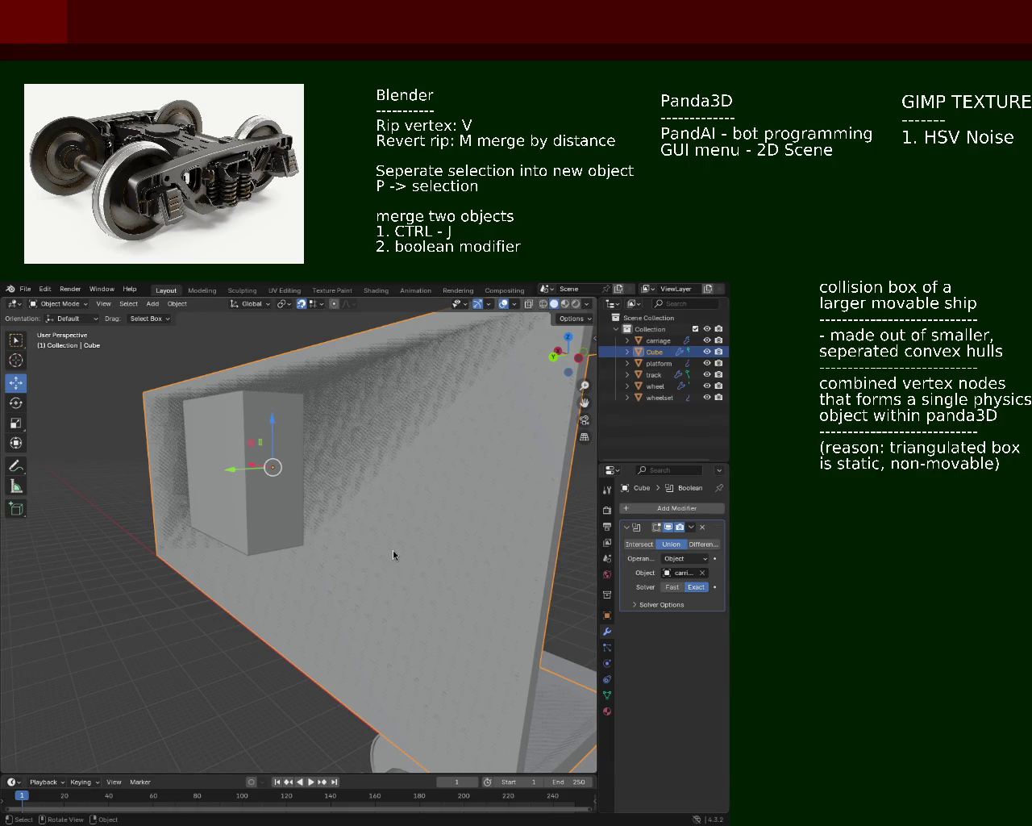
pyautogui.moveTo(392, 550); pyautogui.dragTo(336, 450, button='middle')
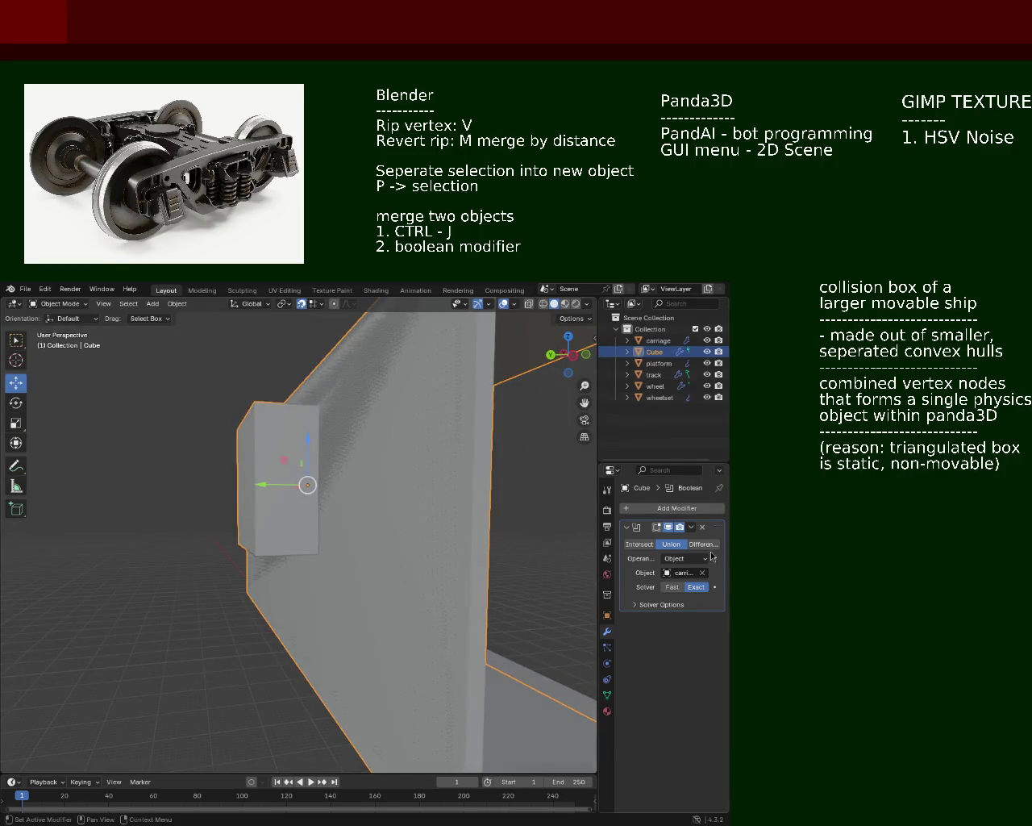
# Apply the Union Boolean so the Cube has no modifiers left
pyautogui.click(691, 528)
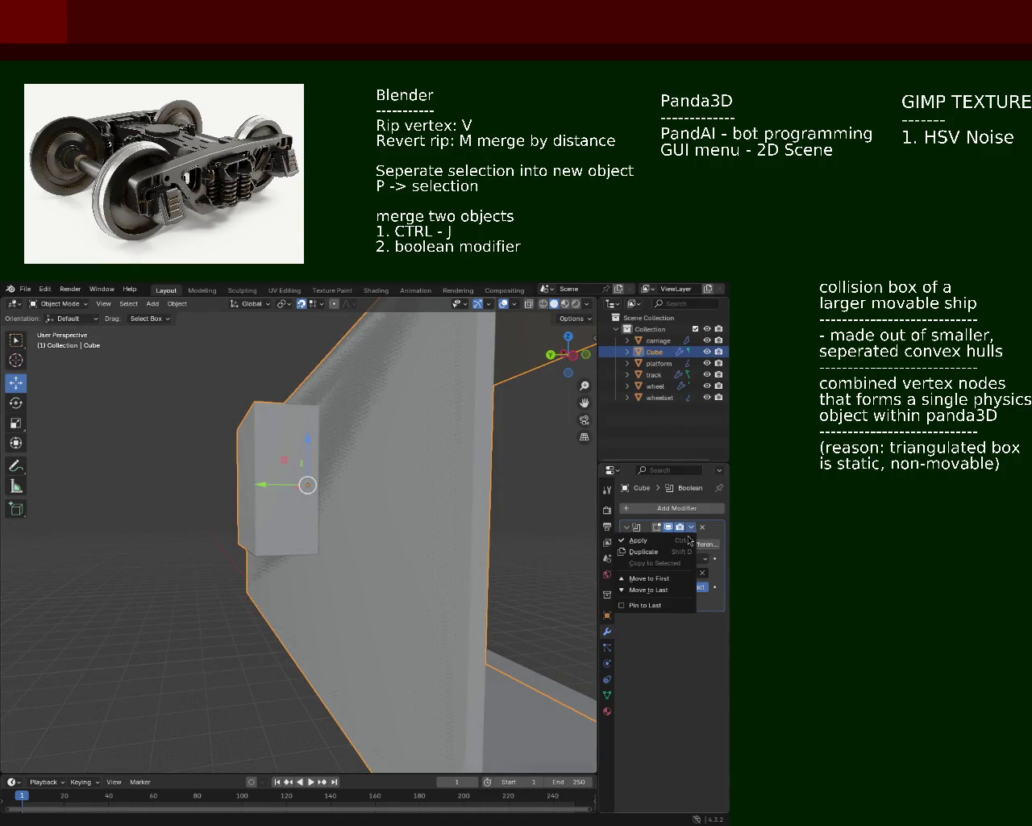
pyautogui.click(669, 539)
pyautogui.moveTo(481, 580)
pyautogui.mouseDown(button='middle')
pyautogui.moveTo(298, 461)
pyautogui.moveTo(327, 467)
pyautogui.mouseUp(button='middle')
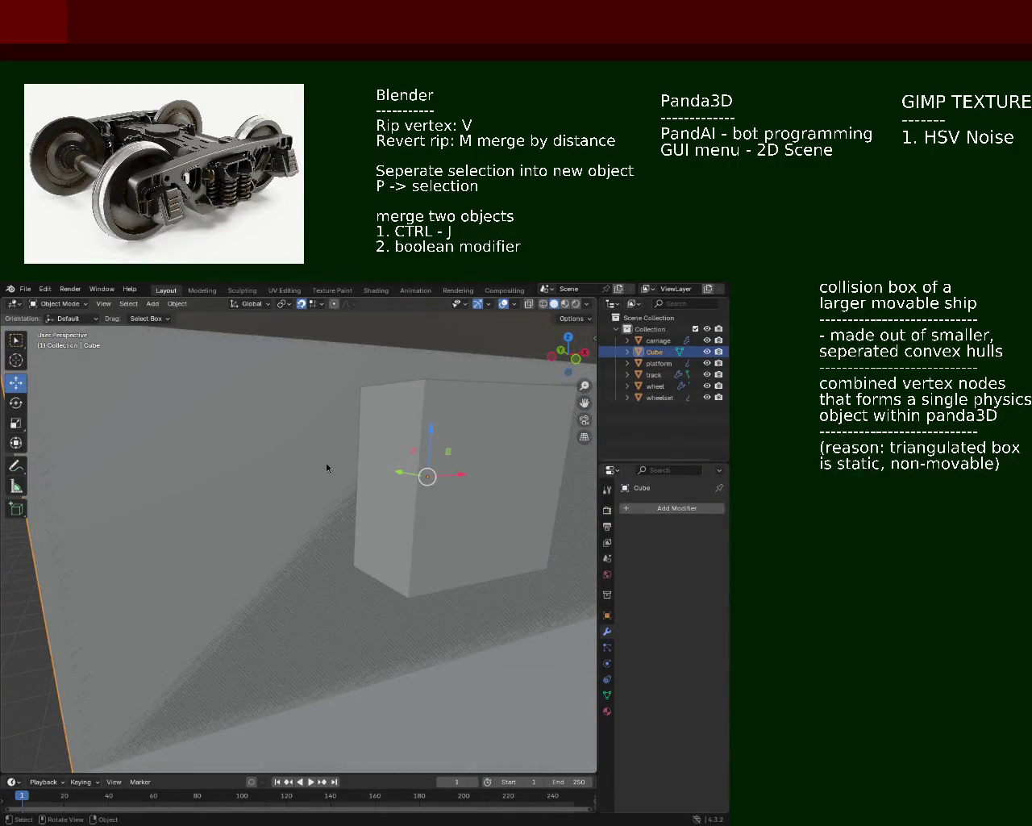
# Join the Cube into the carriage with Ctrl+J and inspect the window box in Edit Mode
pyautogui.keyDown('ctrl'); pyautogui.click(657, 340); pyautogui.keyUp('ctrl')
pyautogui.hotkey('ctrl', 'j')
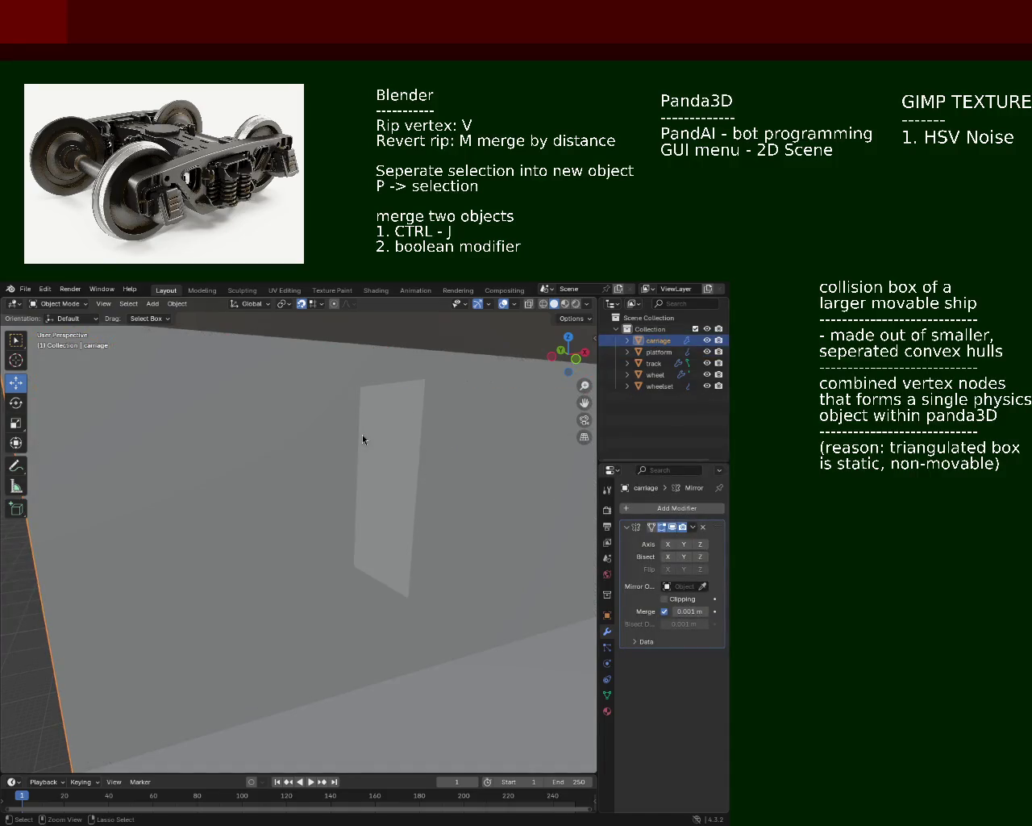
pyautogui.moveTo(234, 466); pyautogui.dragTo(362, 481, button='middle')
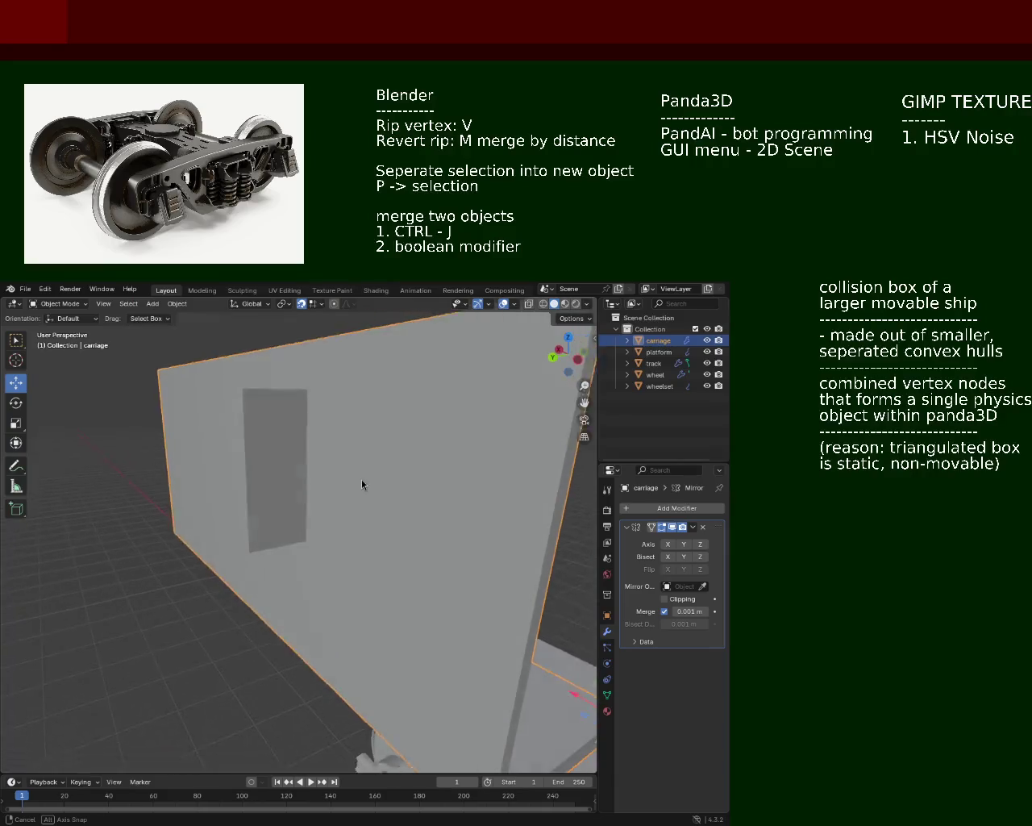
pyautogui.press('Tab')
pyautogui.click(312, 419)
pyautogui.moveTo(312, 418)
pyautogui.mouseDown(button='middle')
pyautogui.moveTo(246, 435)
pyautogui.moveTo(358, 487)
pyautogui.moveTo(242, 489)
pyautogui.moveTo(408, 506)
pyautogui.mouseUp(button='middle')
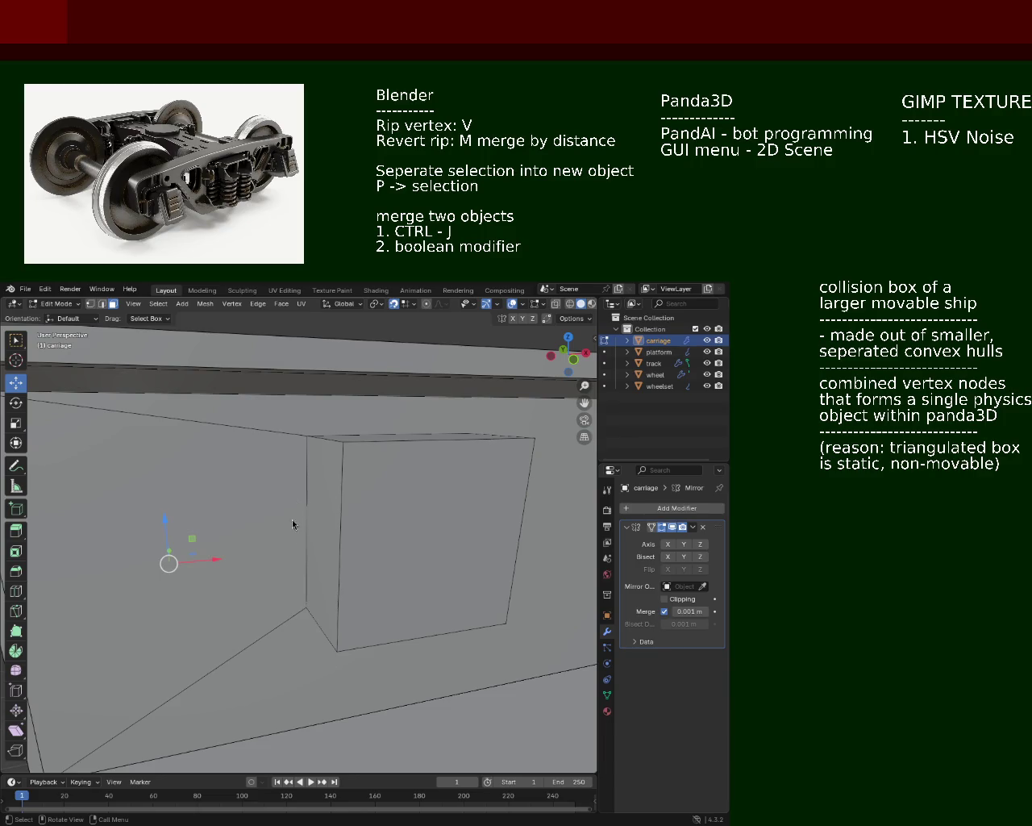
pyautogui.moveTo(230, 502); pyautogui.dragTo(299, 473, button='middle')
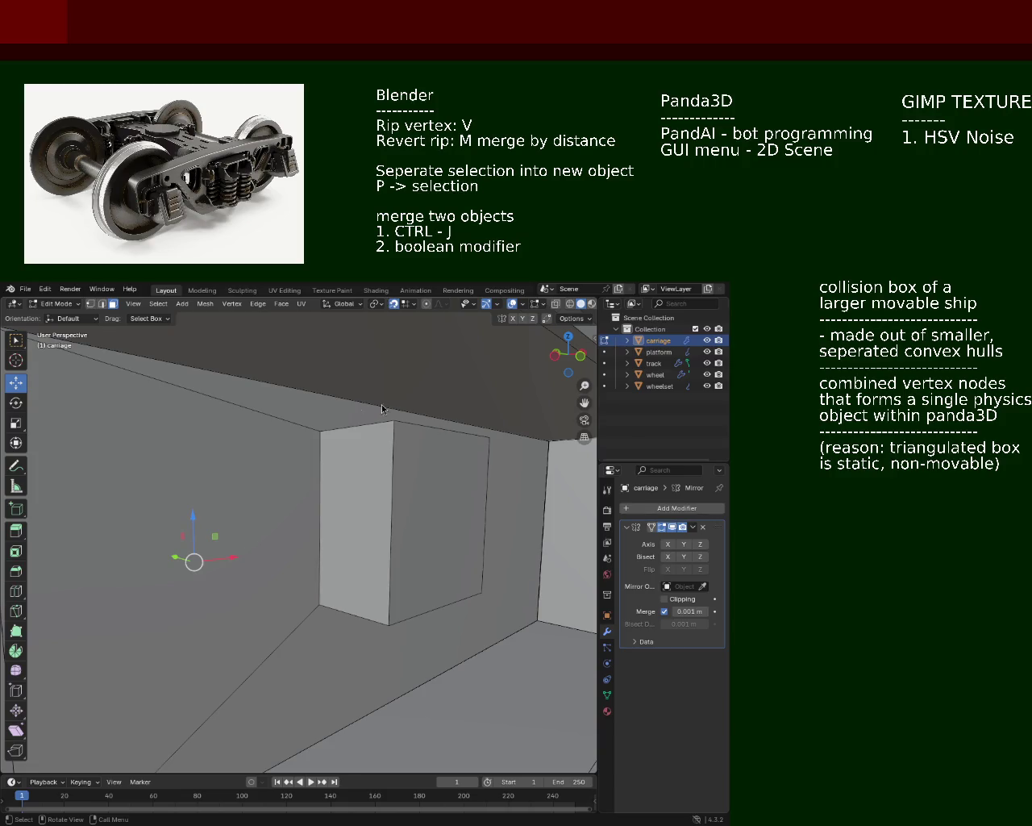
# Delete the first two faces of the window box, then its right and bottom faces
pyautogui.click(339, 507)
pyautogui.keyDown('shift'); pyautogui.click(419, 528); pyautogui.keyUp('shift')
pyautogui.press('x')
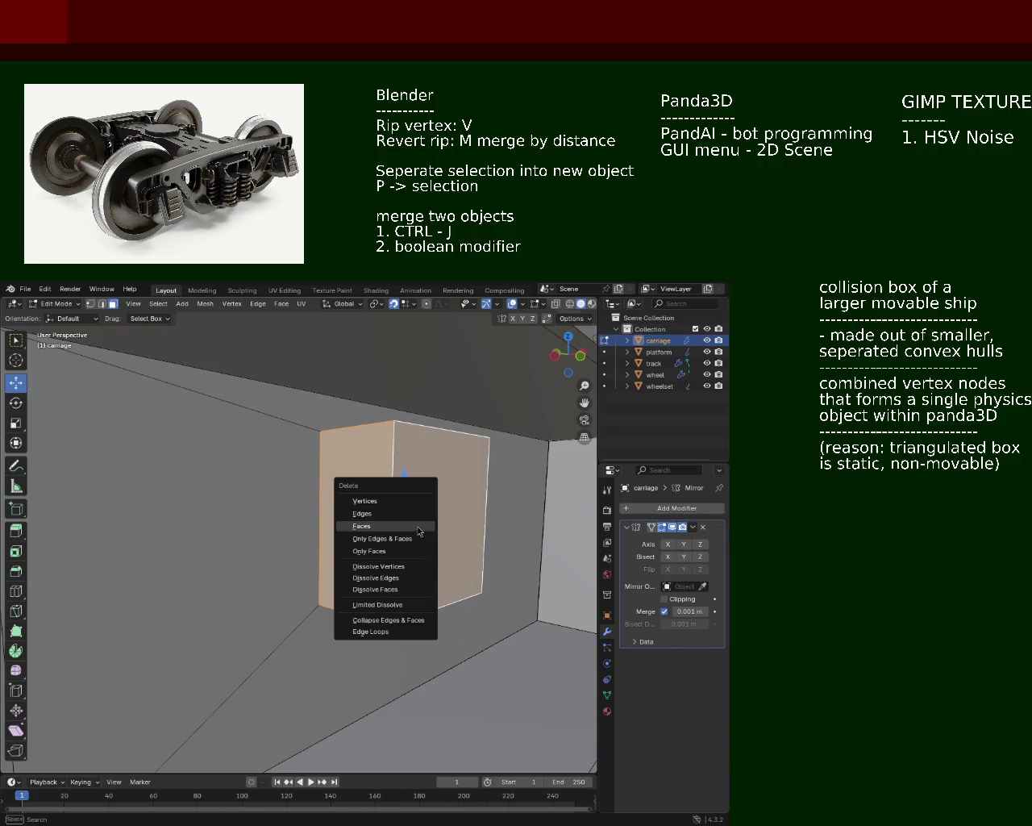
pyautogui.click(418, 527)
pyautogui.moveTo(424, 537)
pyautogui.mouseDown(button='middle')
pyautogui.moveTo(482, 522)
pyautogui.moveTo(399, 516)
pyautogui.moveTo(409, 589)
pyautogui.moveTo(323, 537)
pyautogui.moveTo(270, 478)
pyautogui.moveTo(263, 430)
pyautogui.mouseUp(button='middle')
pyautogui.click(482, 522)
pyautogui.press('x')
pyautogui.click(482, 523)
pyautogui.scroll(3, 405, 512)
pyautogui.click(409, 588)
pyautogui.press('x')
pyautogui.click(409, 588)
pyautogui.press('x')
# Delete the window box's top face, narrow end face and large side face
pyautogui.click(263, 431)
pyautogui.press('x')
pyautogui.click(263, 430)
pyautogui.click(288, 476)
pyautogui.press('x')
pyautogui.click(288, 477)
pyautogui.click(242, 495)
pyautogui.press('x')
pyautogui.click(242, 496)
pyautogui.press('x')
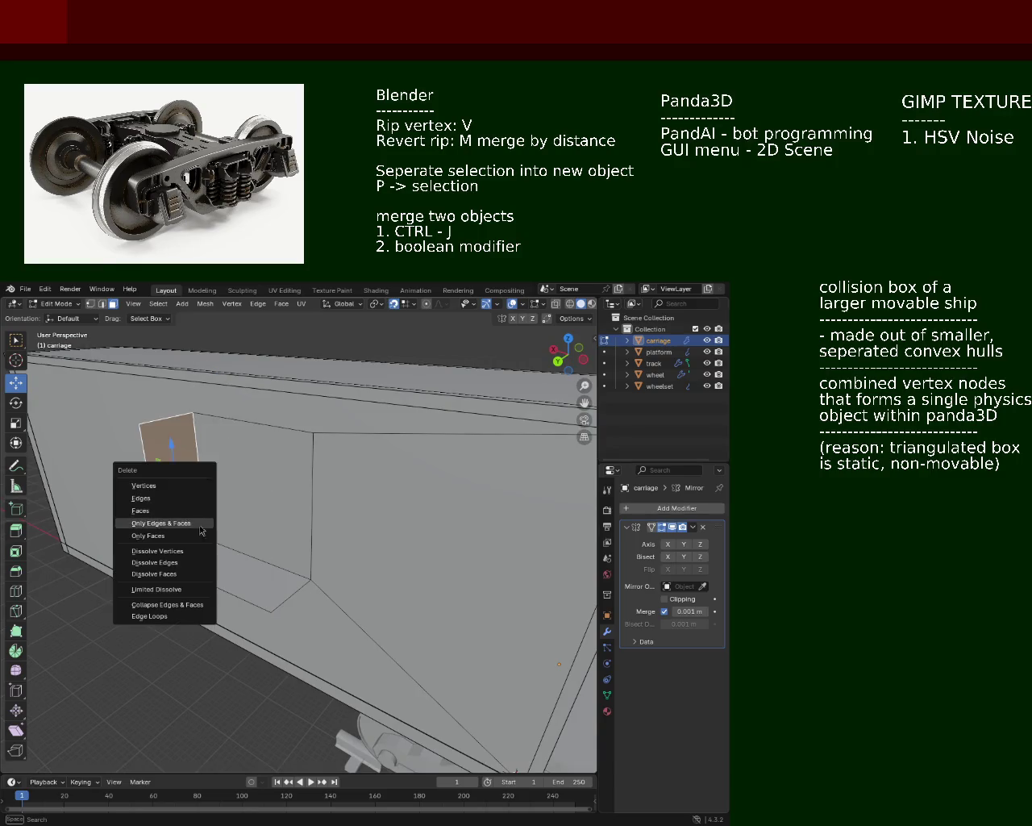
pyautogui.click(186, 511)
# Delete the large brown wall face of the carriage box
pyautogui.moveTo(224, 561); pyautogui.dragTo(258, 497, button='middle')
pyautogui.click(258, 498)
pyautogui.scroll(-5, 325, 509)
pyautogui.moveTo(314, 537)
pyautogui.mouseDown(button='middle')
pyautogui.moveTo(338, 516)
pyautogui.moveTo(275, 551)
pyautogui.moveTo(267, 572)
pyautogui.moveTo(170, 571)
pyautogui.mouseUp(button='middle')
pyautogui.press('x')
pyautogui.press('x')
pyautogui.moveTo(295, 615)
pyautogui.mouseDown(button='middle')
pyautogui.moveTo(267, 619)
pyautogui.moveTo(302, 595)
pyautogui.moveTo(283, 561)
pyautogui.moveTo(324, 600)
pyautogui.moveTo(354, 528)
pyautogui.mouseUp(button='middle')
pyautogui.press('x')
pyautogui.press('x')
pyautogui.click(302, 595)
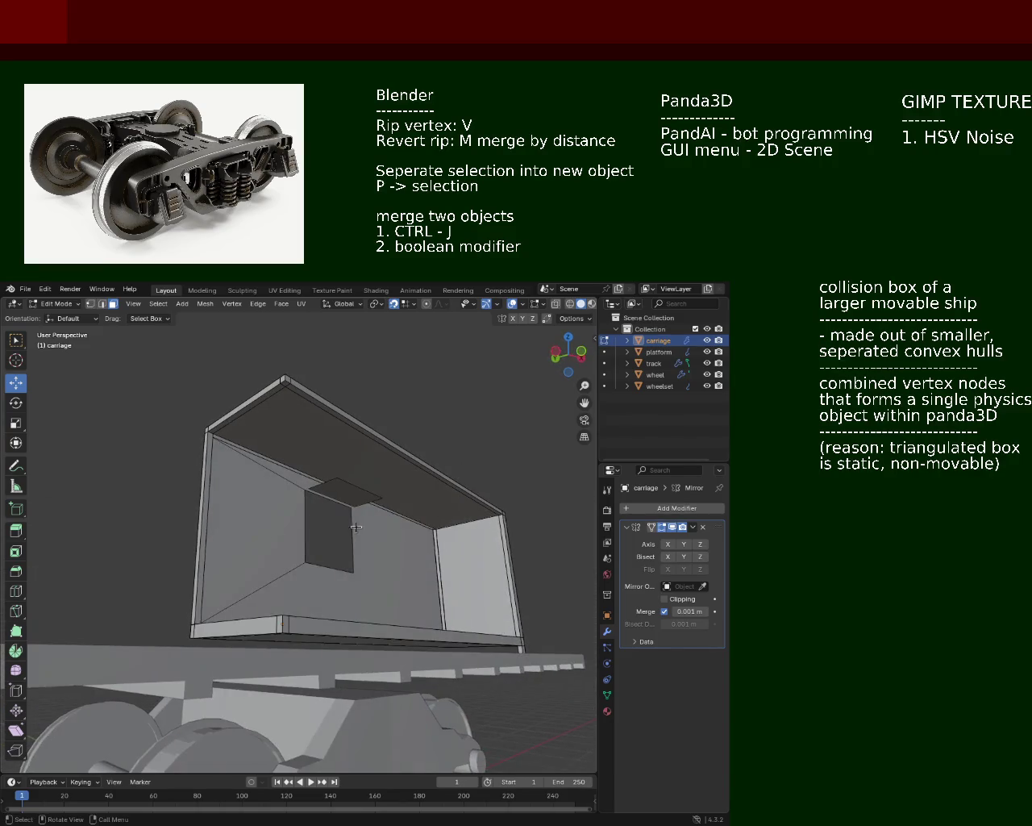
# Delete the small window face to cut a hole in the wall
pyautogui.click(346, 492)
pyautogui.press('x')
pyautogui.click(320, 494)
pyautogui.moveTo(312, 431)
pyautogui.mouseDown(button='middle')
pyautogui.moveTo(203, 535)
pyautogui.moveTo(33, 546)
pyautogui.moveTo(362, 532)
pyautogui.moveTo(242, 548)
pyautogui.moveTo(438, 524)
pyautogui.moveTo(467, 566)
pyautogui.moveTo(472, 559)
pyautogui.moveTo(309, 521)
pyautogui.moveTo(282, 562)
pyautogui.moveTo(286, 540)
pyautogui.mouseUp(button='middle')
# Select the faces around the window hole and the whole connected window block with Ctrl+L
pyautogui.keyDown('ctrl'); pyautogui.click(287, 540); pyautogui.keyUp('ctrl')
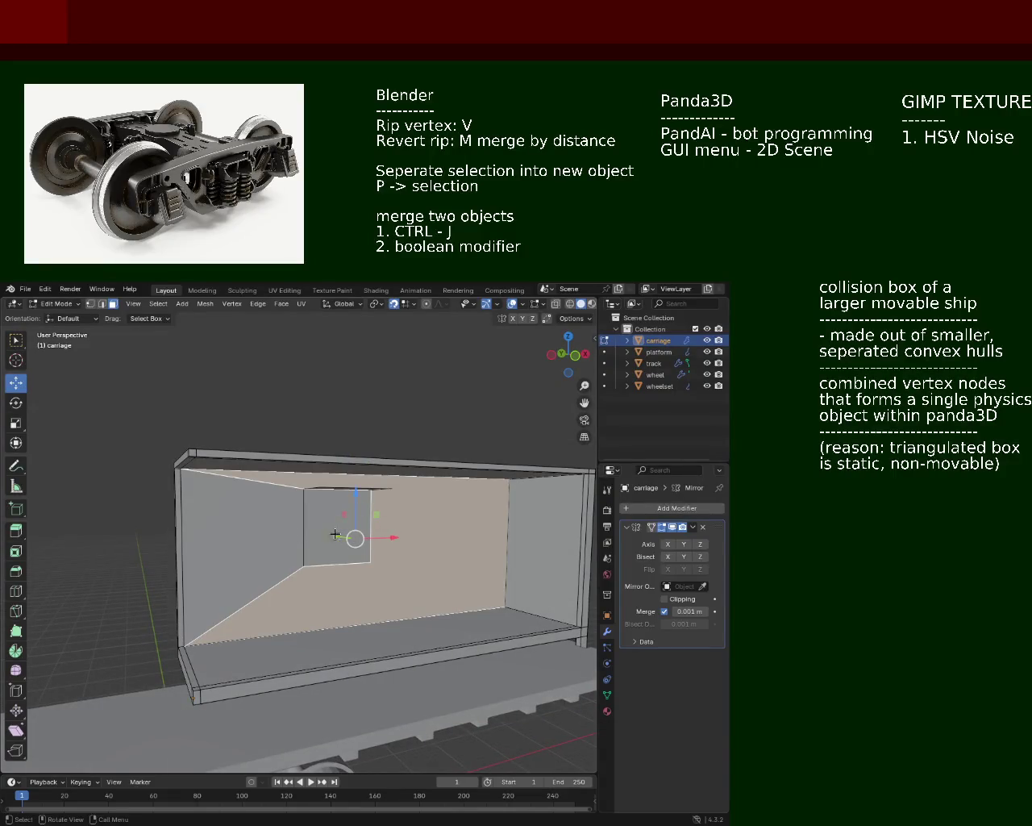
pyautogui.moveTo(372, 501); pyautogui.dragTo(354, 571, button='middle')
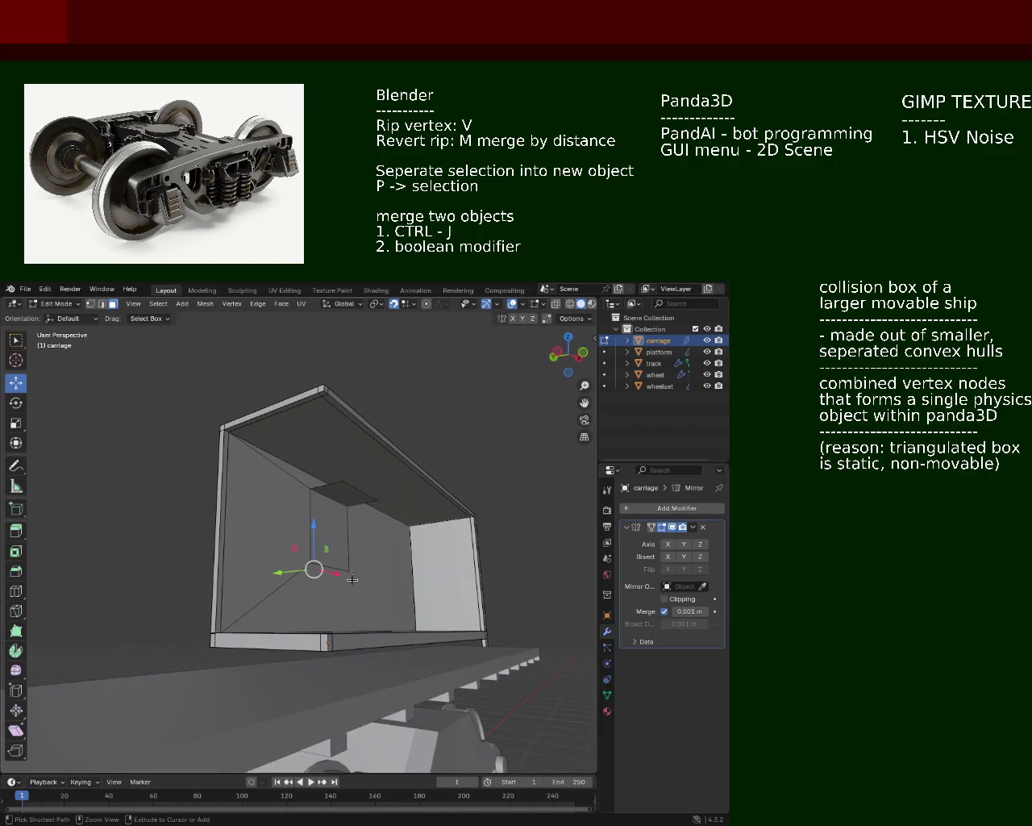
pyautogui.keyDown('ctrl'); pyautogui.click(350, 578); pyautogui.keyUp('ctrl')
pyautogui.moveTo(349, 578)
pyautogui.mouseDown(button='middle')
pyautogui.moveTo(303, 618)
pyautogui.moveTo(326, 592)
pyautogui.mouseUp(button='middle')
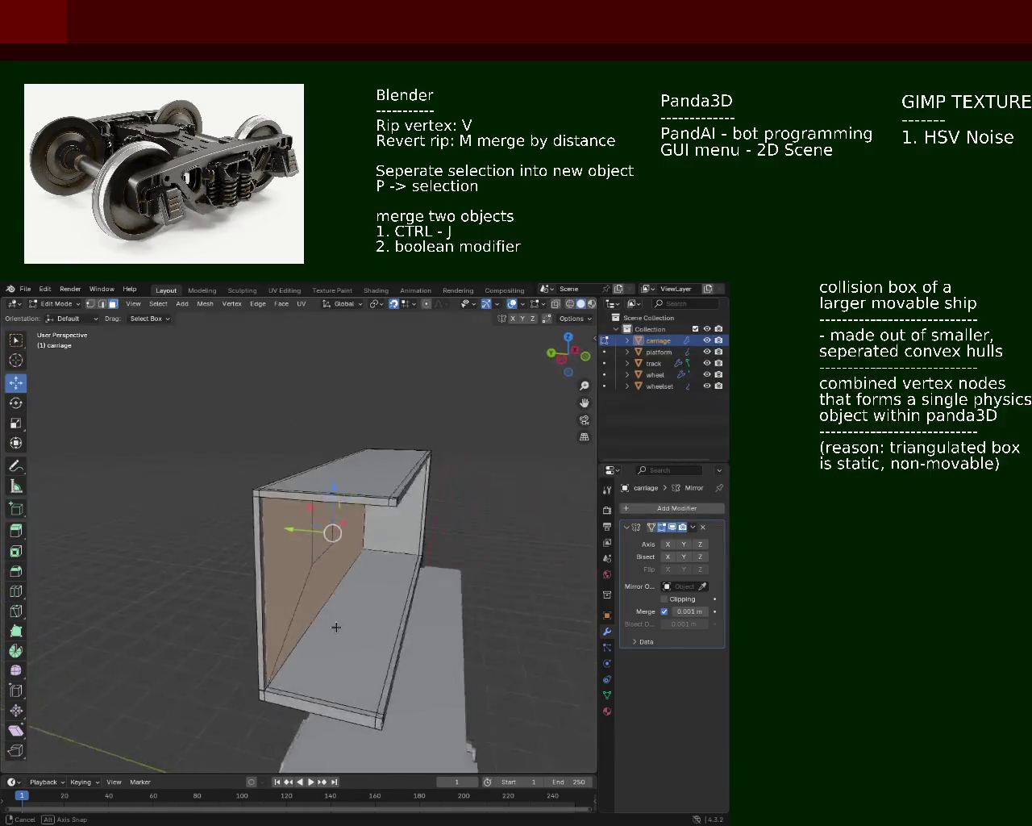
pyautogui.hotkey('ctrl', 'l')
pyautogui.moveTo(325, 592)
pyautogui.mouseDown(button='middle')
pyautogui.moveTo(266, 649)
pyautogui.moveTo(363, 586)
pyautogui.moveTo(276, 581)
pyautogui.moveTo(309, 630)
pyautogui.moveTo(298, 536)
pyautogui.mouseUp(button='middle')
# Delete the small block's large left face and several neighbouring faces
pyautogui.click(277, 582)
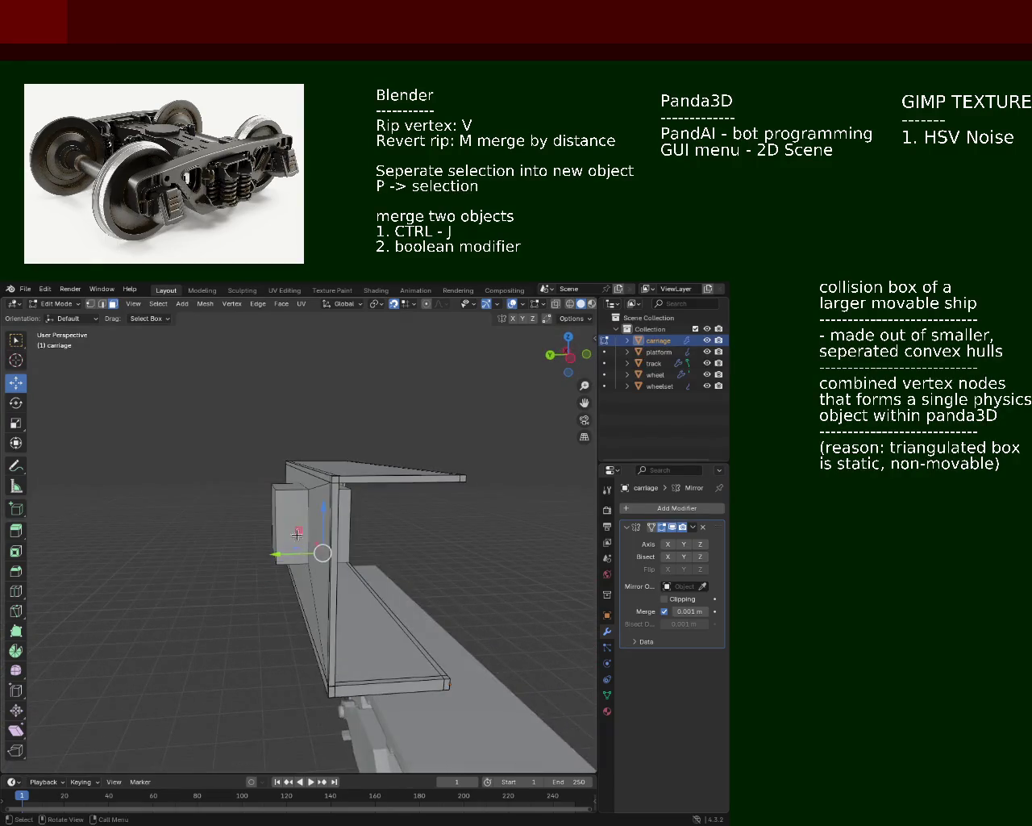
pyautogui.press('x')
pyautogui.click(295, 531)
pyautogui.press('x')
pyautogui.click(287, 560)
pyautogui.click(287, 561)
pyautogui.press('x')
pyautogui.click(287, 558)
# Delete the small block's remaining faces, including its side face, leaving the square window outline
pyautogui.click(274, 533)
pyautogui.press('x')
pyautogui.click(275, 534)
pyautogui.press('x')
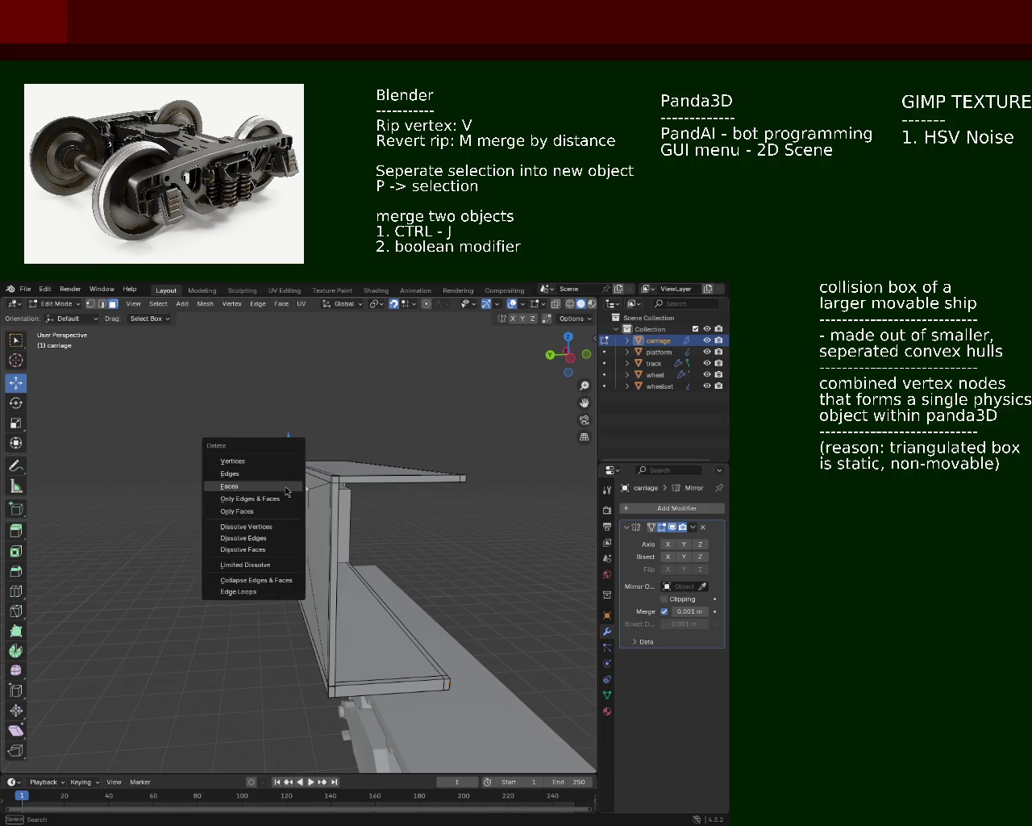
pyautogui.click(277, 484)
pyautogui.moveTo(279, 496); pyautogui.dragTo(353, 501, button='middle')
pyautogui.press('x')
pyautogui.click(337, 524)
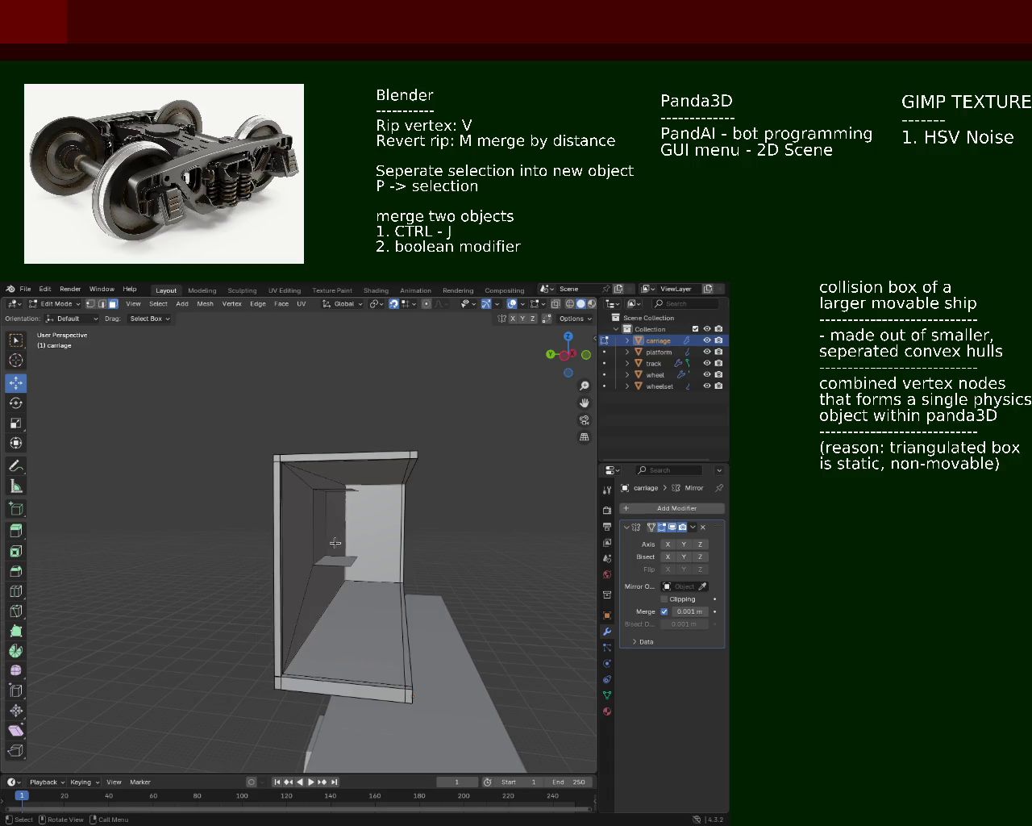
pyautogui.moveTo(334, 494)
pyautogui.mouseDown(button='middle')
pyautogui.moveTo(333, 471)
pyautogui.moveTo(341, 498)
pyautogui.moveTo(249, 524)
pyautogui.moveTo(393, 526)
pyautogui.moveTo(325, 527)
pyautogui.moveTo(450, 506)
pyautogui.mouseUp(button='middle')
pyautogui.moveTo(266, 520); pyautogui.dragTo(334, 511, button='middle')
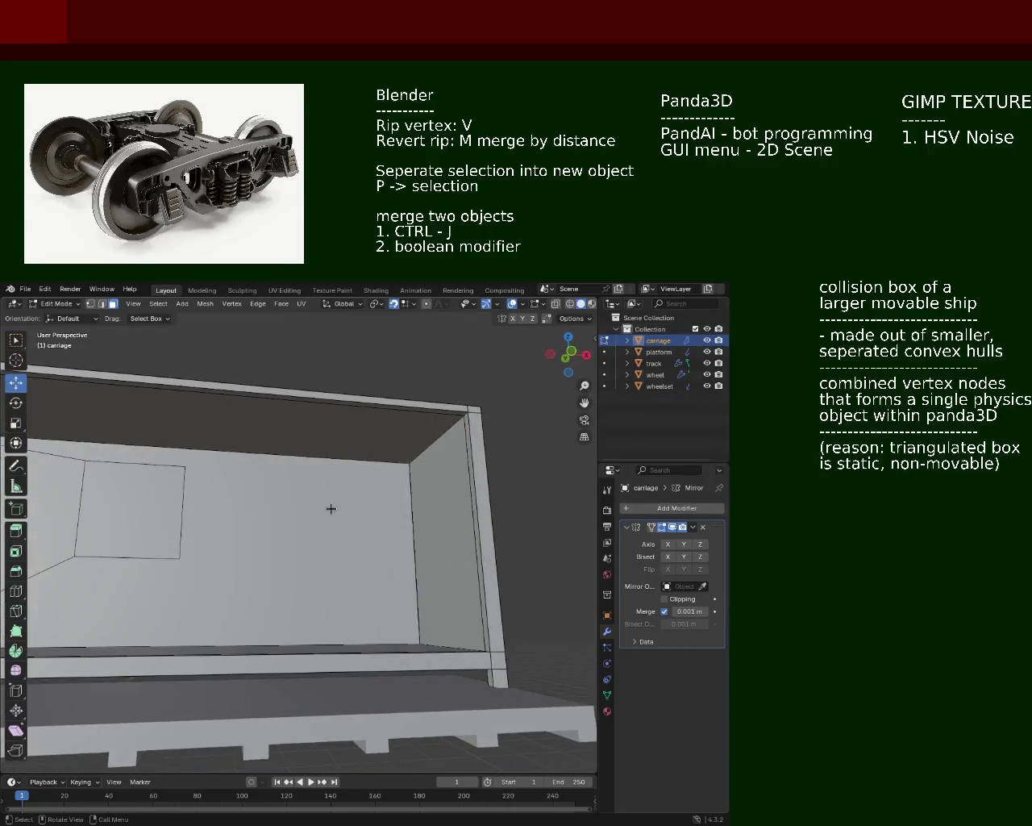
# In Vertex mode, subdivide the right wall edge and join its midpoint to the window's top-right corner
pyautogui.click(92, 304)
pyautogui.click(409, 463)
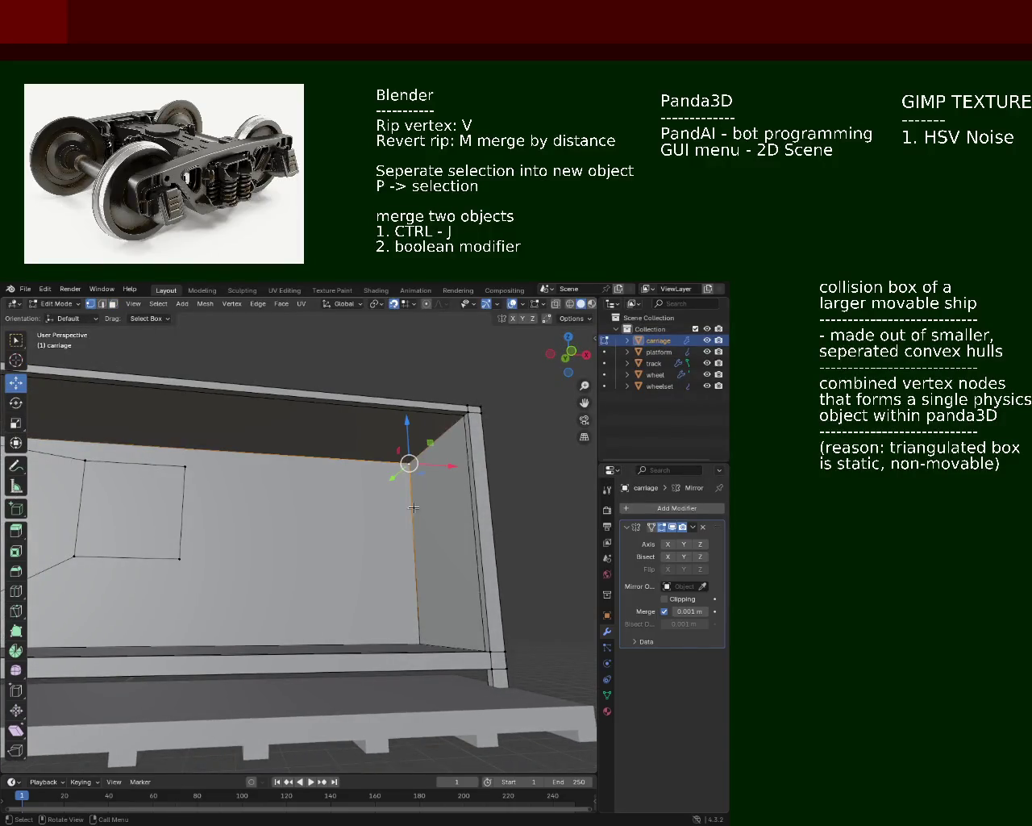
pyautogui.moveTo(414, 628); pyautogui.dragTo(427, 524, button='middle')
pyautogui.rightClick(427, 524)
pyautogui.click(427, 532)
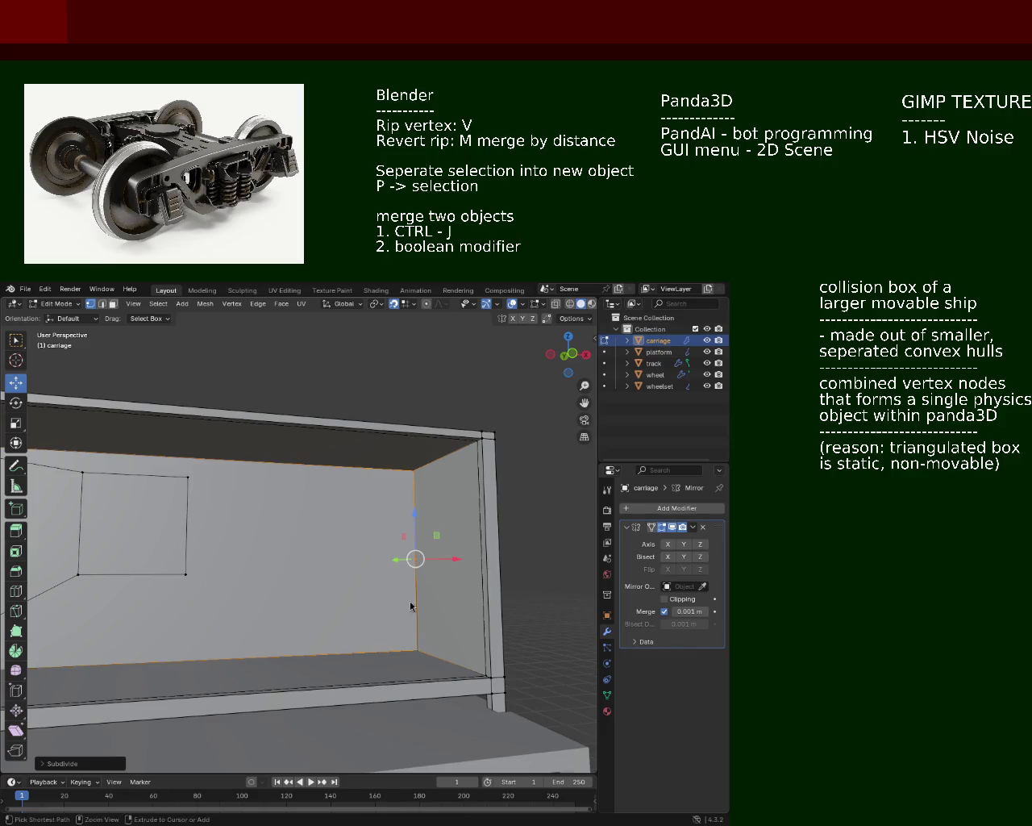
pyautogui.click(414, 513)
pyautogui.keyDown('shift'); pyautogui.click(188, 478); pyautogui.keyUp('shift')
pyautogui.press('j')
# Subdivide the left wall edge and join its new vertex to the opposite window corner
pyautogui.click(188, 478)
pyautogui.click(206, 561)
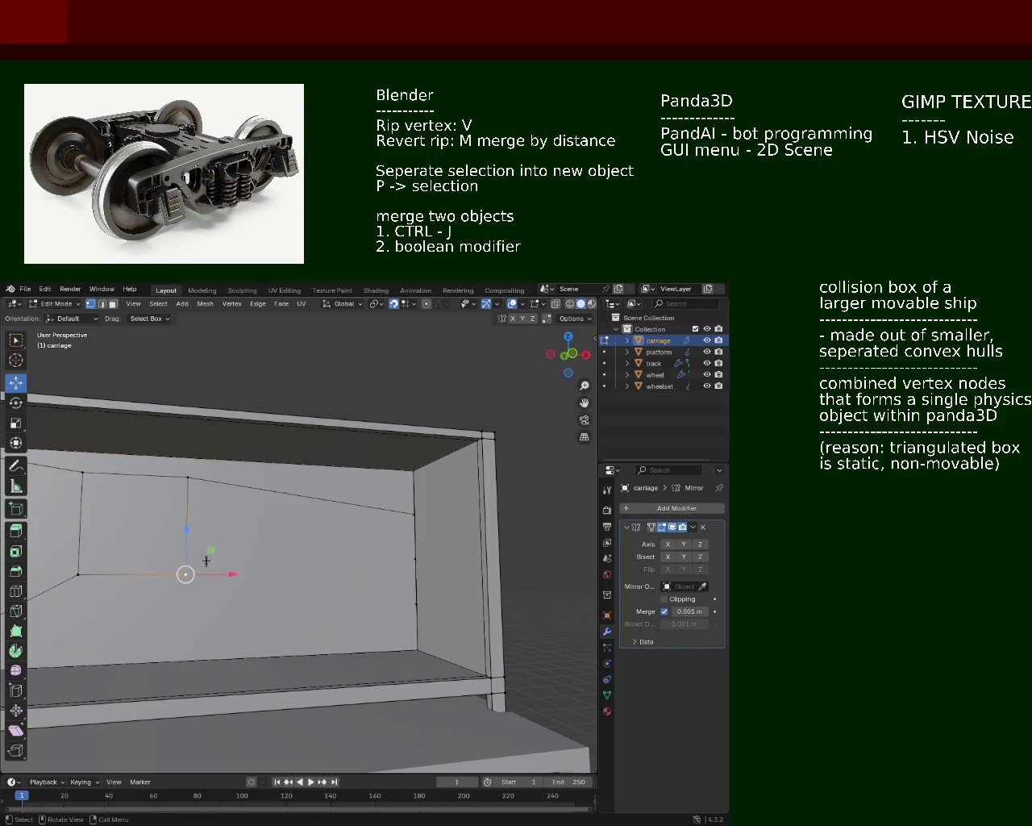
pyautogui.click(414, 553)
pyautogui.moveTo(414, 554)
pyautogui.mouseDown(button='middle')
pyautogui.moveTo(166, 525)
pyautogui.moveTo(304, 548)
pyautogui.moveTo(305, 529)
pyautogui.mouseUp(button='middle')
pyautogui.keyDown('shift'); pyautogui.click(252, 483); pyautogui.keyUp('shift')
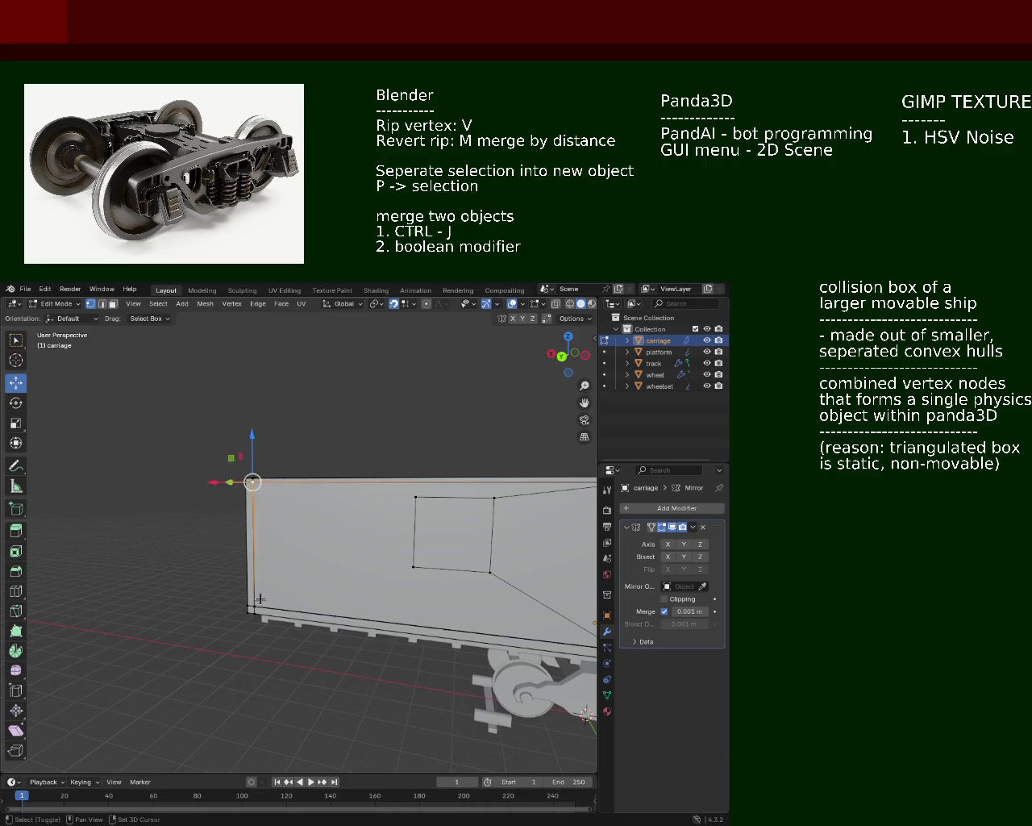
pyautogui.rightClick(259, 598)
pyautogui.click(261, 594)
pyautogui.keyDown('shift'); pyautogui.click(402, 499); pyautogui.keyUp('shift')
pyautogui.press('j')
# Pair the lower left-edge vertex with the window's lower corner, then select the bottom interior face in Face mode
pyautogui.click(255, 547)
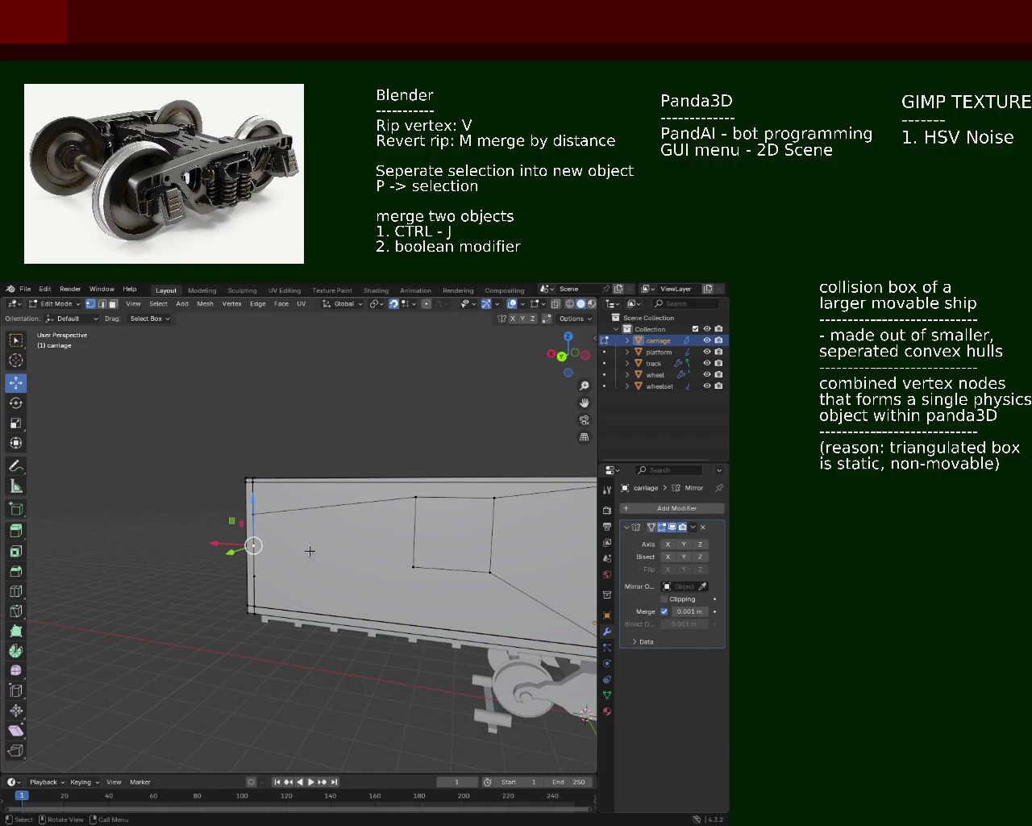
pyautogui.keyDown('shift'); pyautogui.click(402, 560); pyautogui.keyUp('shift')
pyautogui.scroll(5, 450, 564)
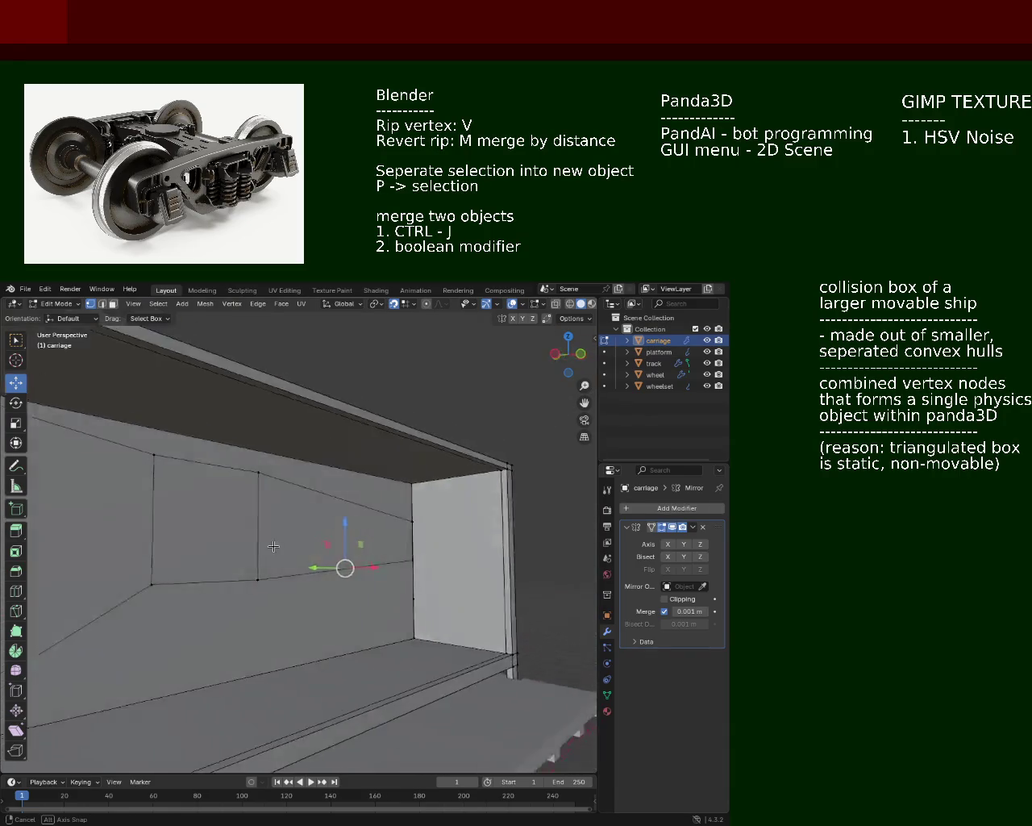
pyautogui.moveTo(261, 548); pyautogui.dragTo(312, 530, button='middle')
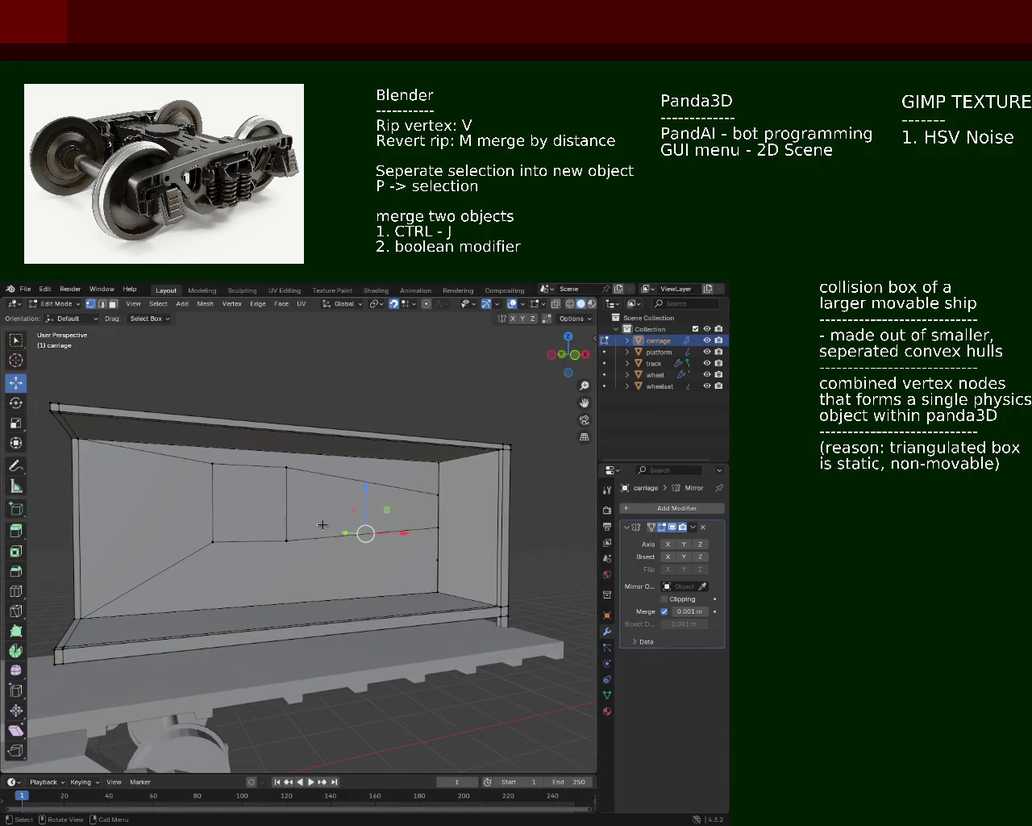
pyautogui.click(112, 304)
pyautogui.click(315, 562)
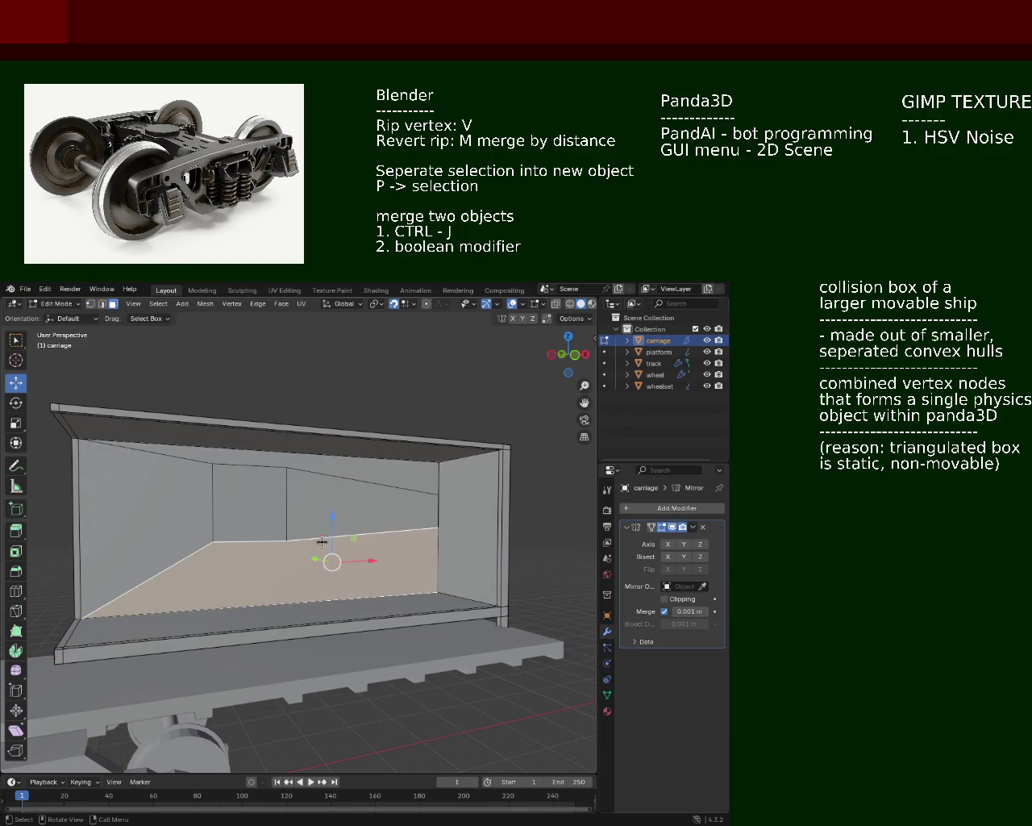
# Try merging the lower side faces into one, then undo the merge
pyautogui.press('l')
pyautogui.moveTo(259, 524)
pyautogui.mouseDown(button='middle')
pyautogui.moveTo(320, 551)
pyautogui.moveTo(460, 563)
pyautogui.mouseUp(button='middle')
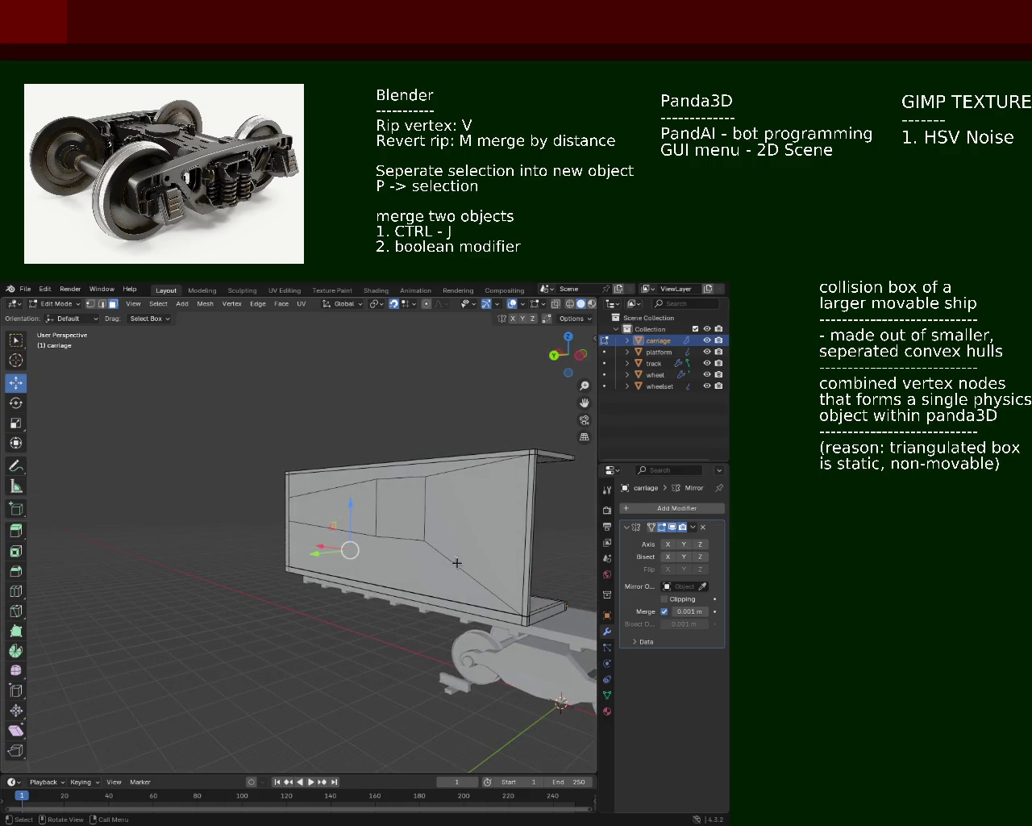
pyautogui.keyDown('shift'); pyautogui.click(410, 567); pyautogui.keyUp('shift')
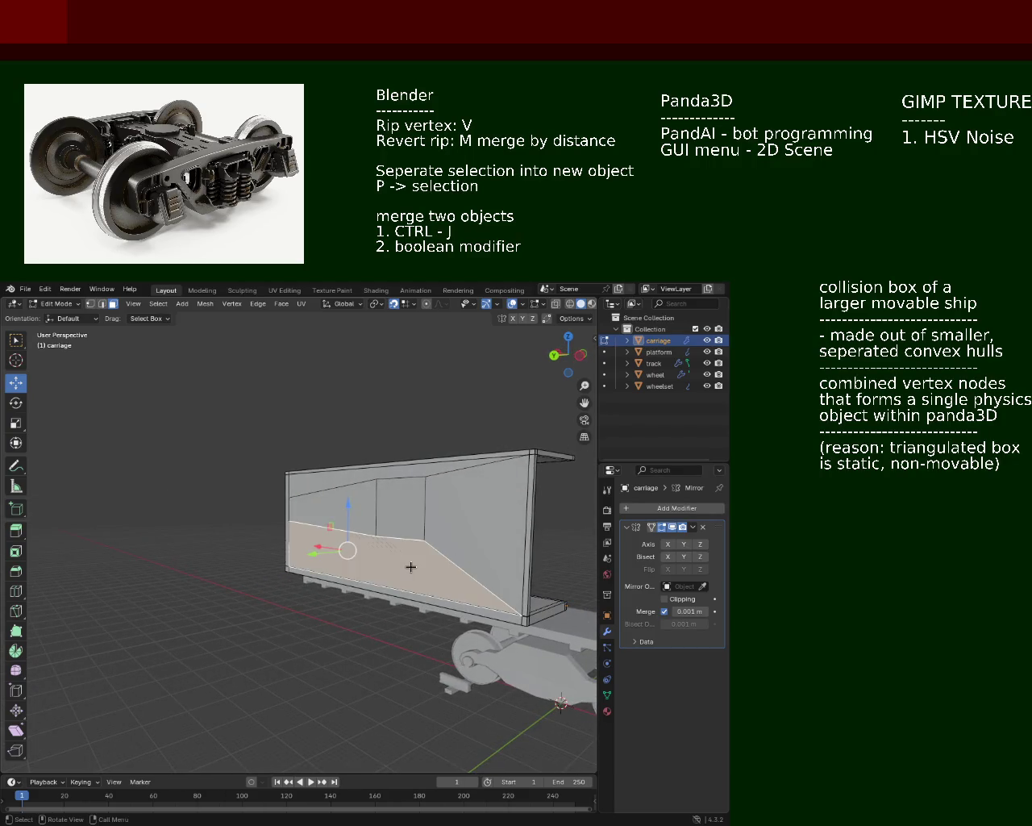
pyautogui.rightClick(411, 567)
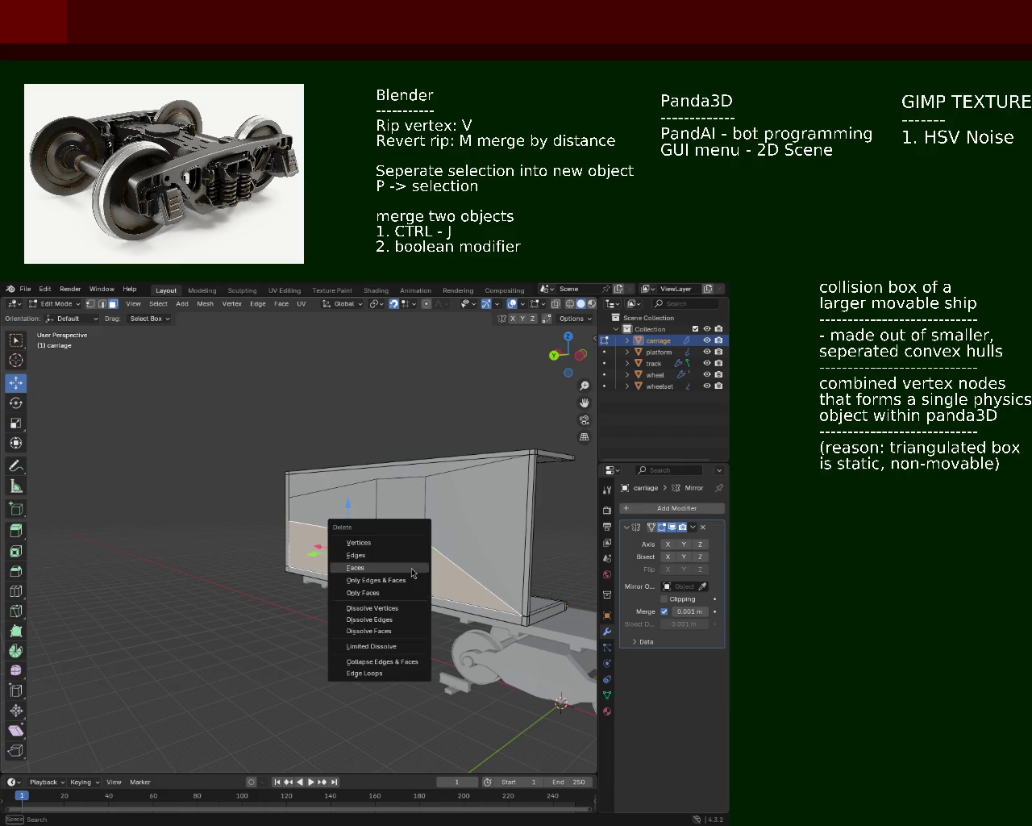
pyautogui.click(412, 568)
pyautogui.hotkey('ctrl', 'z')
pyautogui.hotkey('ctrl', 'z')
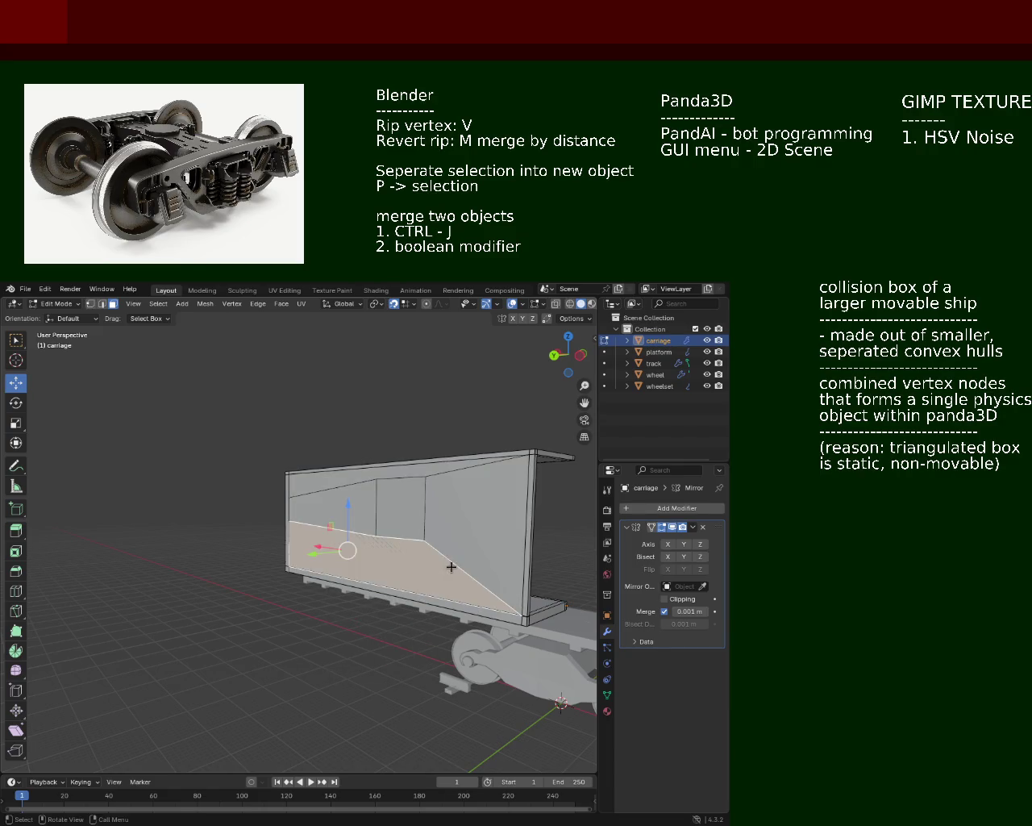
# Select the trapezoid, left, lower and upper side faces around the window and delete them
pyautogui.click(476, 542)
pyautogui.click(324, 505)
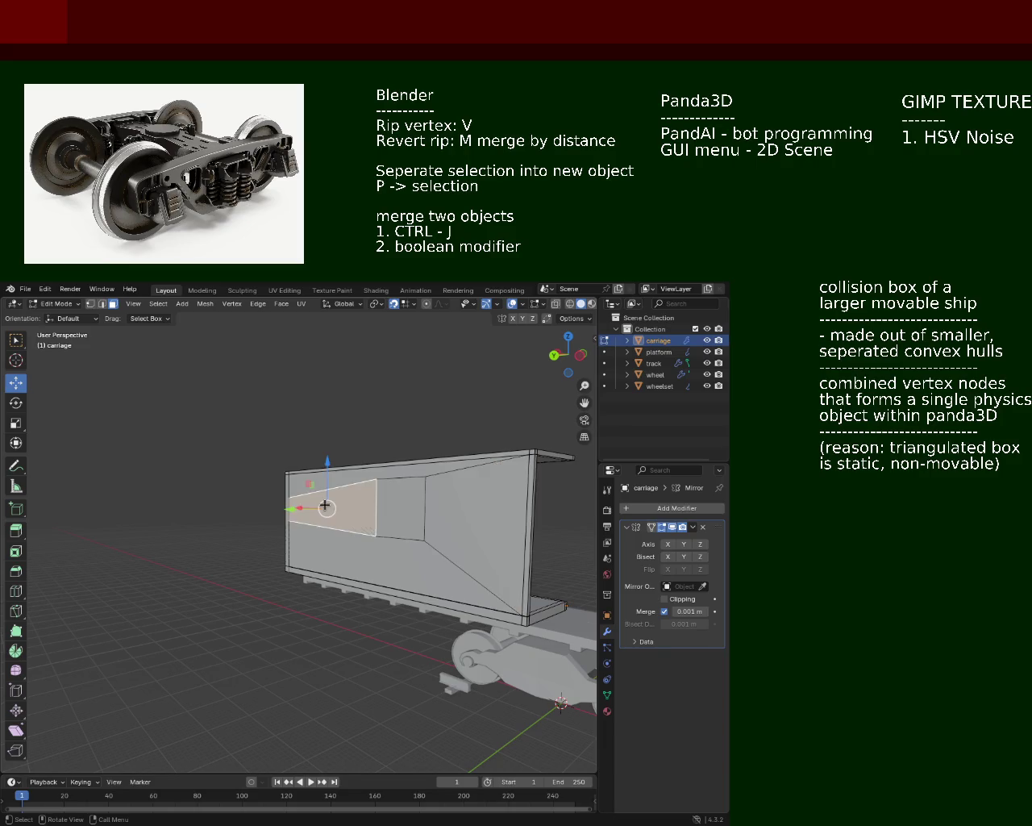
pyautogui.click(350, 554)
pyautogui.moveTo(428, 545); pyautogui.dragTo(380, 500, button='middle')
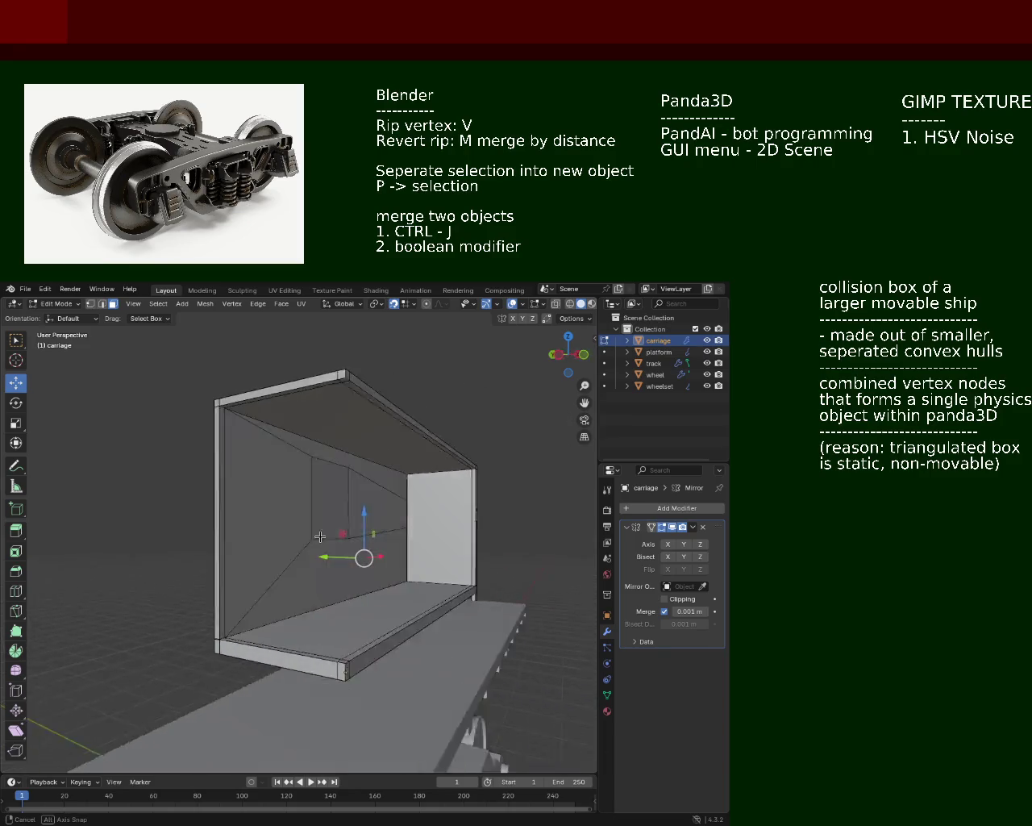
pyautogui.keyDown('shift'); pyautogui.click(401, 503); pyautogui.keyUp('shift')
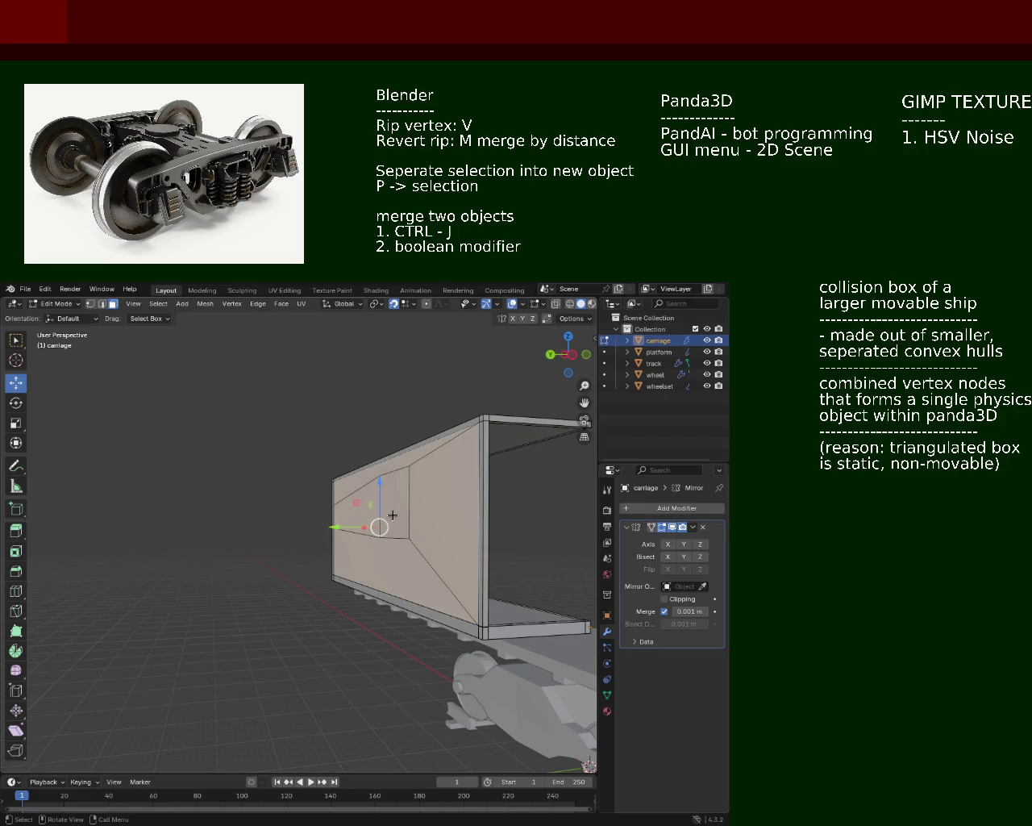
pyautogui.press('x')
pyautogui.click(353, 537)
pyautogui.moveTo(353, 542)
pyautogui.mouseDown(button='middle')
pyautogui.moveTo(353, 557)
pyautogui.moveTo(385, 576)
pyautogui.moveTo(403, 516)
pyautogui.moveTo(412, 552)
pyautogui.moveTo(310, 512)
pyautogui.moveTo(429, 539)
pyautogui.moveTo(295, 523)
pyautogui.moveTo(337, 509)
pyautogui.moveTo(359, 519)
pyautogui.moveTo(335, 493)
pyautogui.moveTo(362, 510)
pyautogui.moveTo(253, 449)
pyautogui.moveTo(246, 455)
pyautogui.mouseUp(button='middle')
# Delete the window face to leave an opening, then return to Vertex select mode
pyautogui.press('x')
pyautogui.click(403, 517)
pyautogui.scroll(4, 309, 511)
pyautogui.scroll(-4, 310, 511)
pyautogui.click(91, 304)
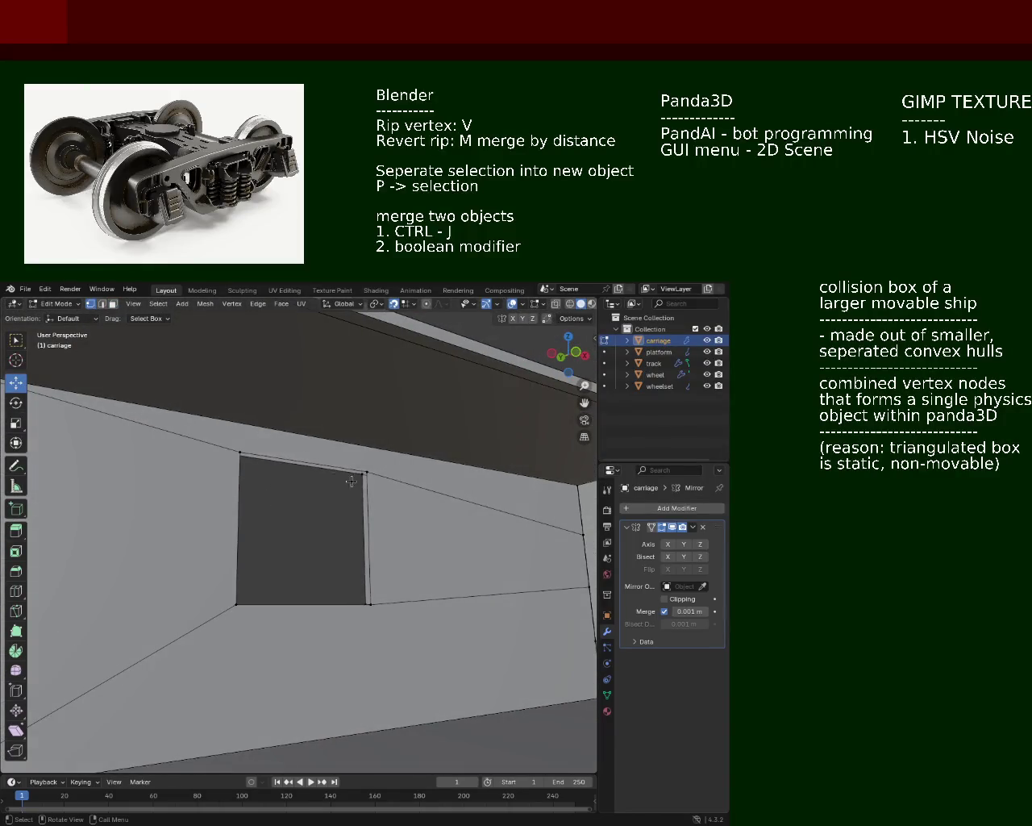
pyautogui.click(361, 475)
pyautogui.moveTo(361, 474)
pyautogui.mouseDown(button='middle')
pyautogui.moveTo(333, 492)
pyautogui.moveTo(235, 439)
pyautogui.mouseUp(button='middle')
pyautogui.keyDown('shift'); pyautogui.click(238, 440); pyautogui.keyUp('shift')
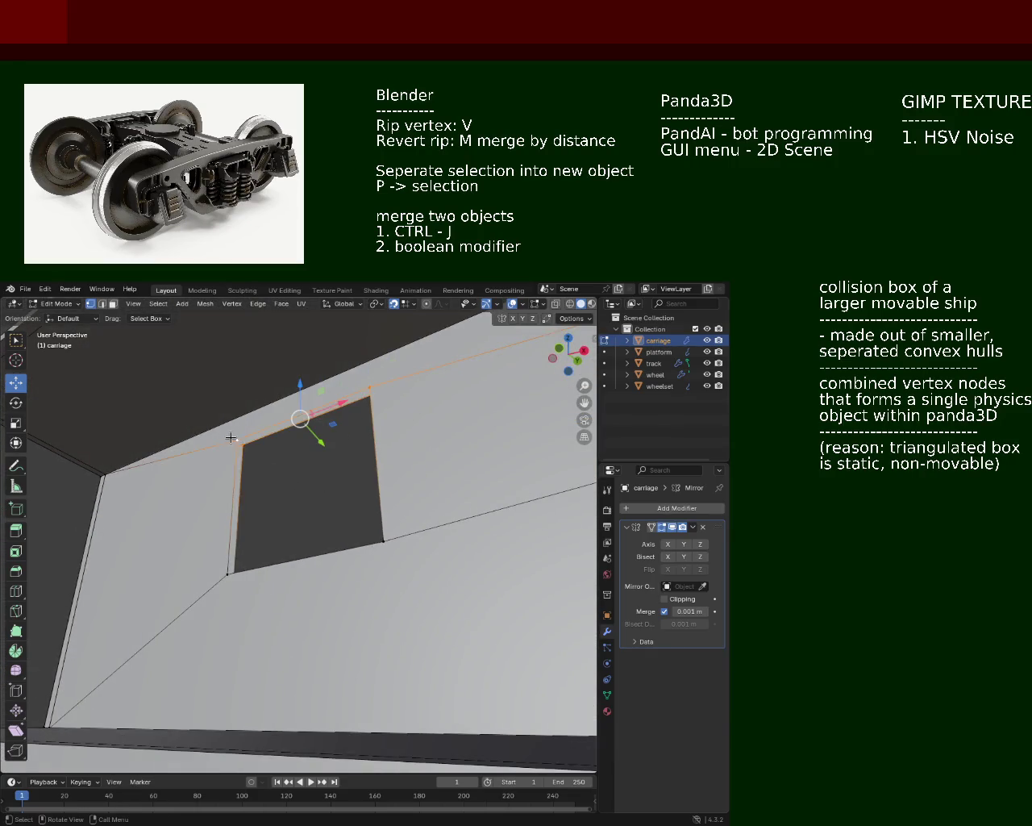
pyautogui.click(239, 442)
pyautogui.moveTo(242, 443)
pyautogui.mouseDown(button='middle')
pyautogui.moveTo(265, 509)
pyautogui.moveTo(258, 532)
pyautogui.mouseUp(button='middle')
pyautogui.click(240, 552)
pyautogui.click(245, 549)
pyautogui.keyDown('shift'); pyautogui.click(243, 552); pyautogui.keyUp('shift')
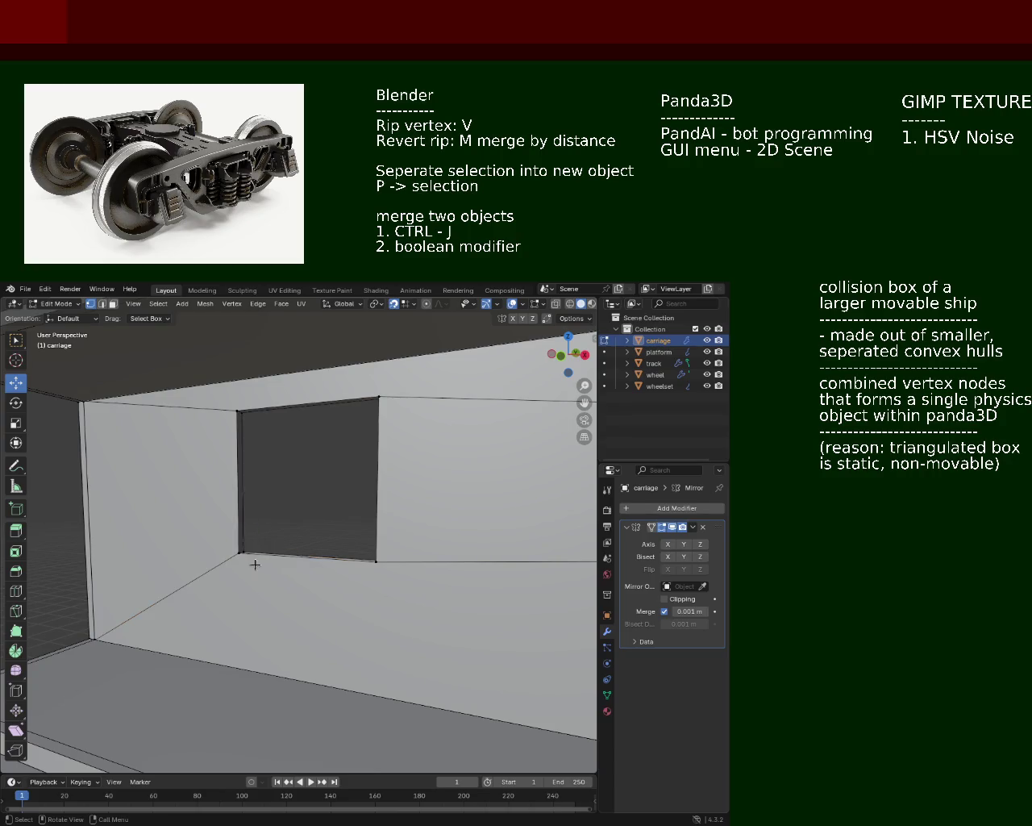
pyautogui.click(236, 553)
pyautogui.moveTo(239, 548); pyautogui.dragTo(370, 532, button='middle')
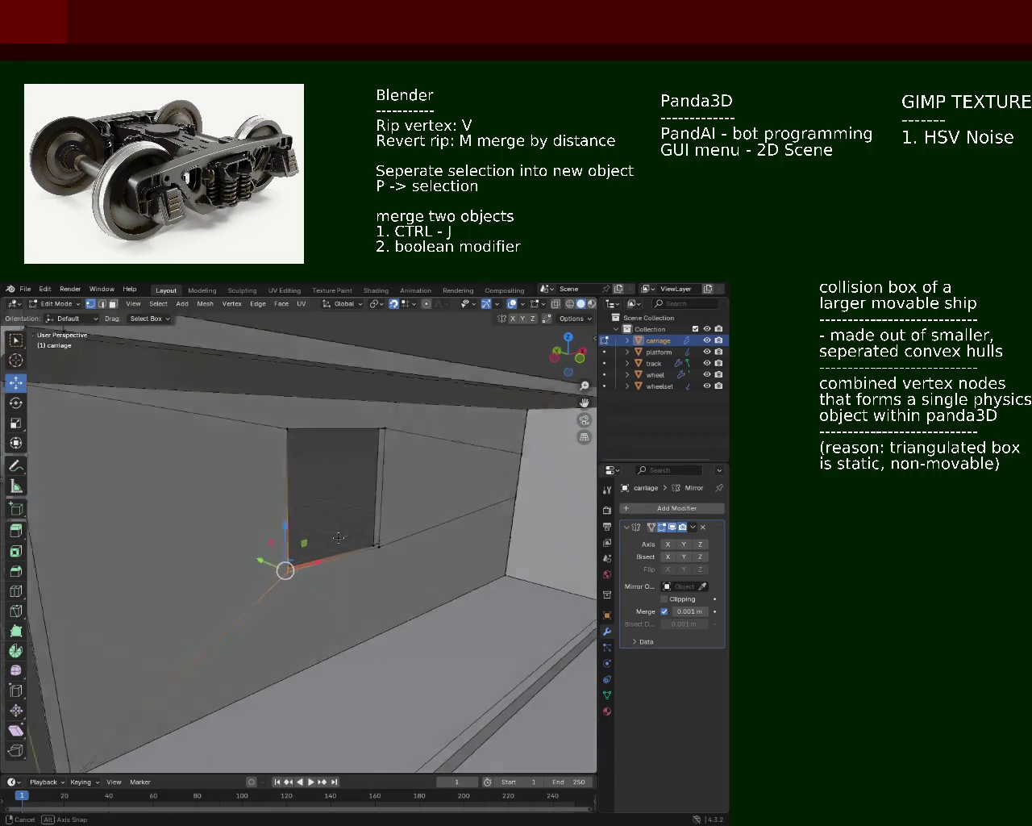
pyautogui.keyDown('ctrl'); pyautogui.click(375, 536); pyautogui.keyUp('ctrl')
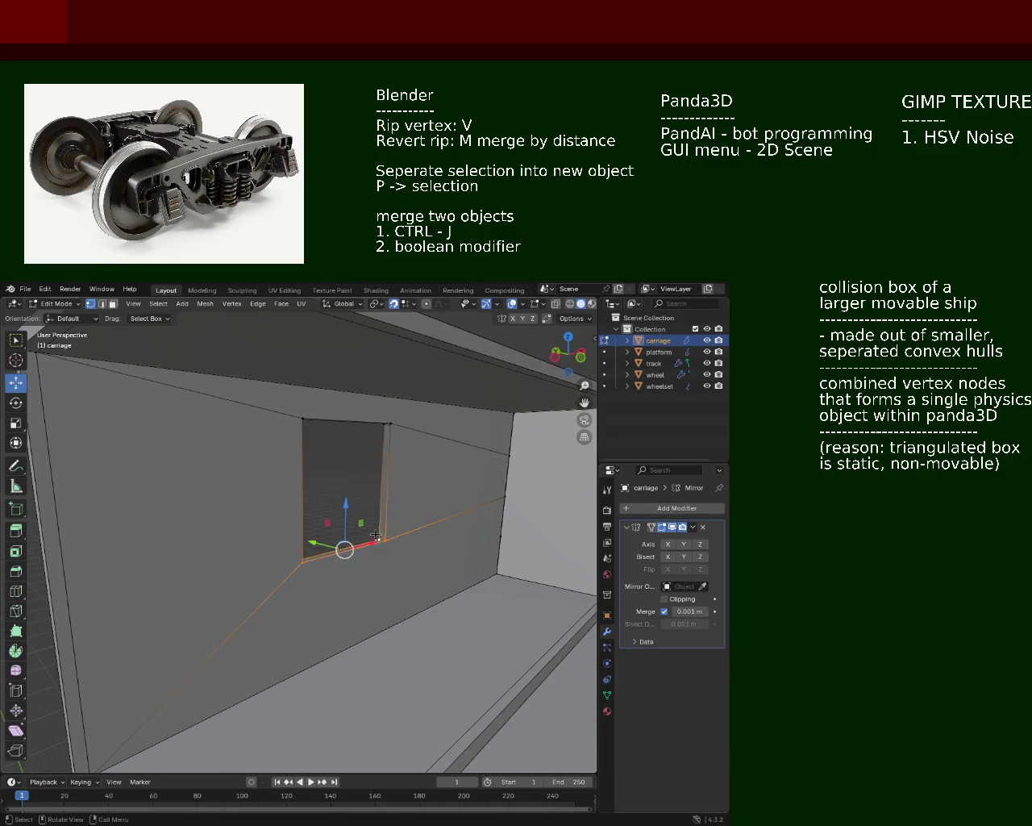
pyautogui.keyDown('shift'); pyautogui.moveTo(377, 538); pyautogui.dragTo(347, 482, button='middle'); pyautogui.keyUp('shift')
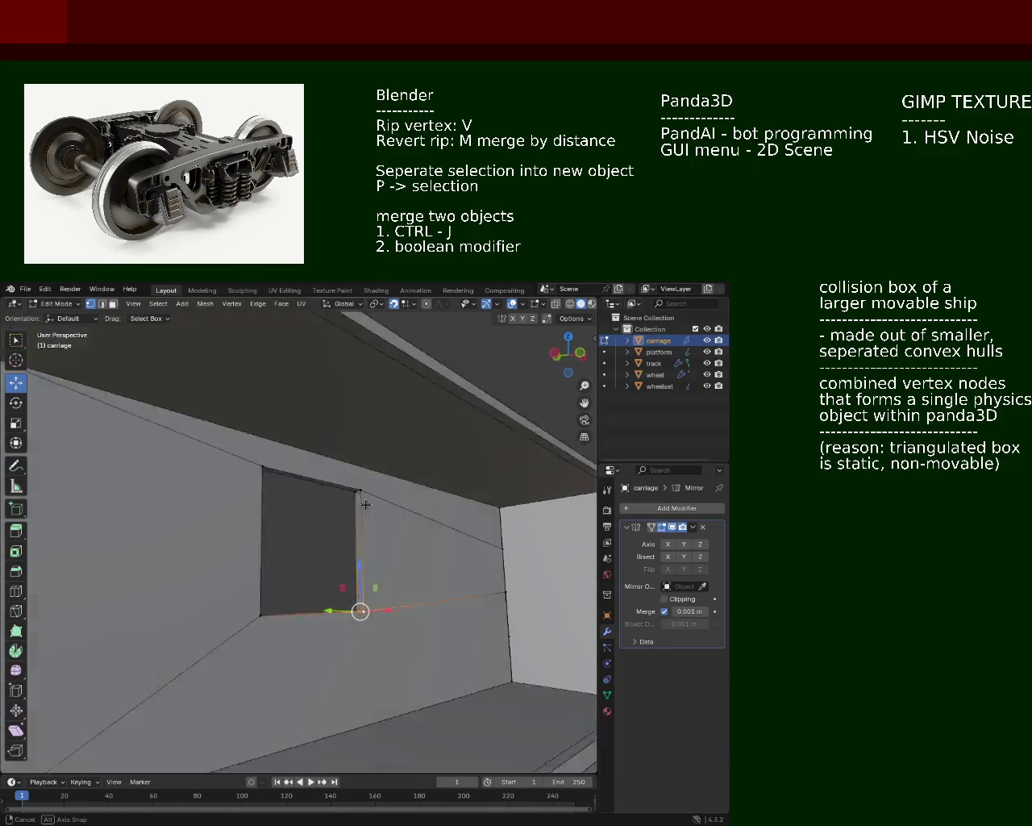
pyautogui.keyDown('shift'); pyautogui.click(349, 474); pyautogui.keyUp('shift')
pyautogui.click(349, 475)
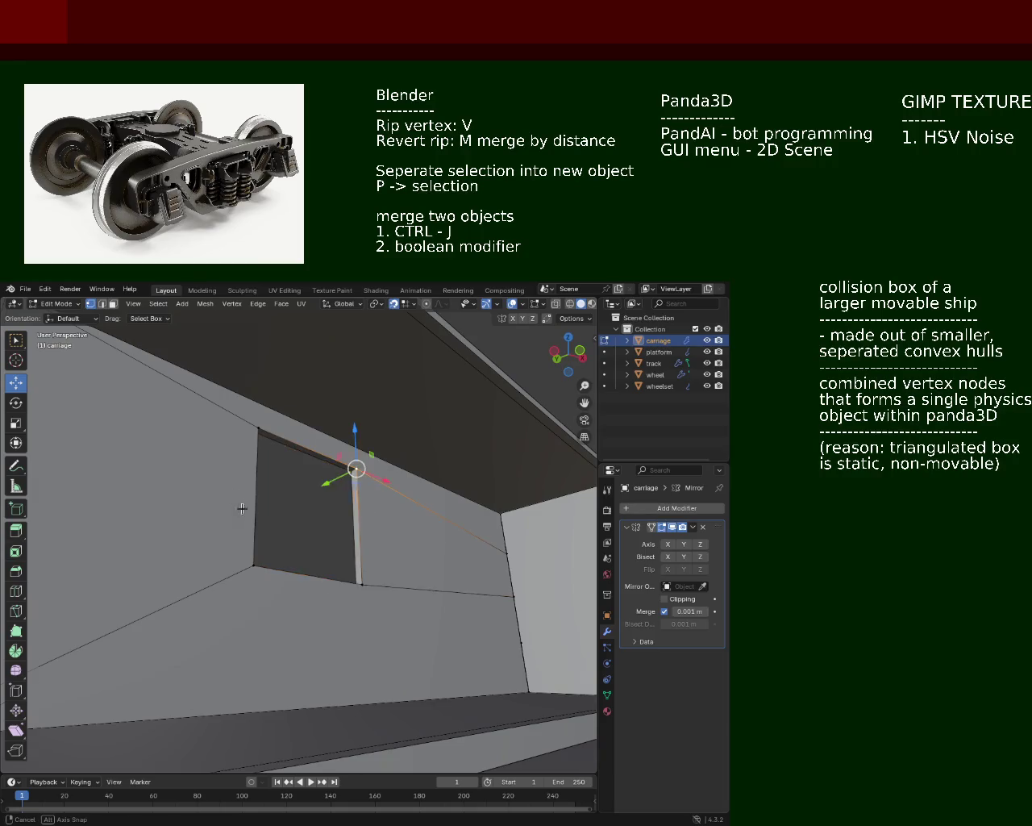
pyautogui.press('Home')
pyautogui.moveTo(345, 694)
pyautogui.keyDown('ctrl'); pyautogui.mouseDown(button='middle')
pyautogui.moveTo(403, 599)
pyautogui.moveTo(177, 489)
pyautogui.moveTo(480, 517)
pyautogui.mouseUp(button='middle'); pyautogui.keyUp('ctrl')
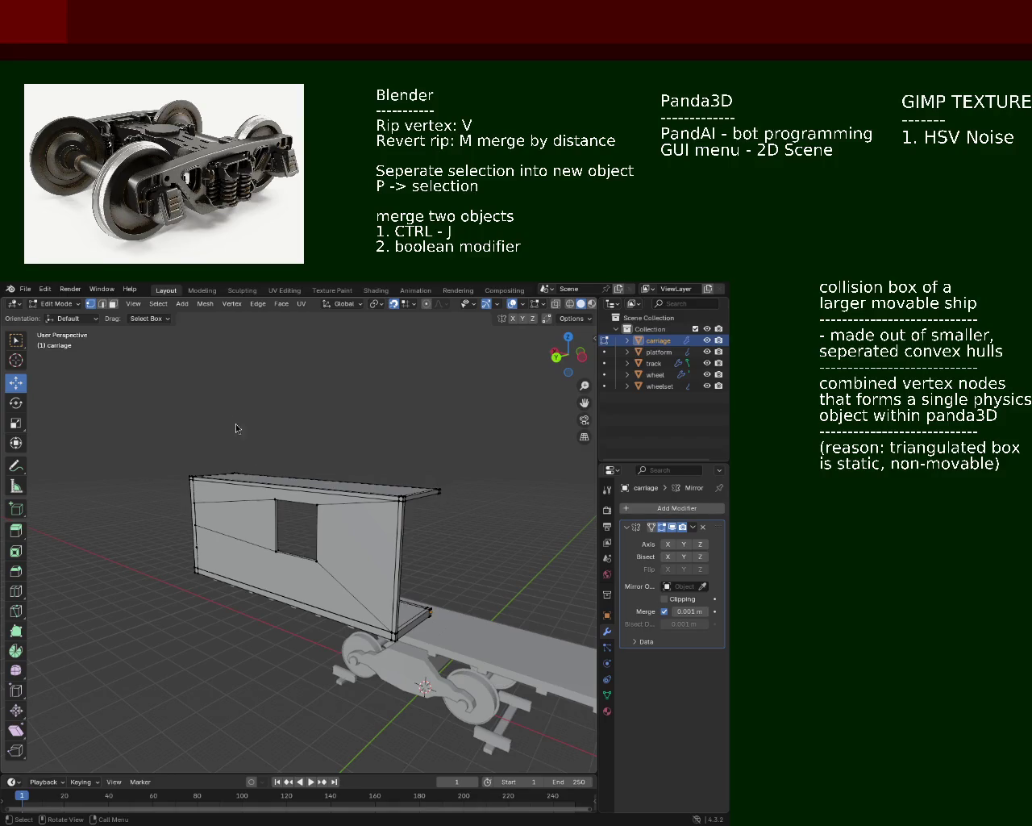
pyautogui.moveTo(329, 566); pyautogui.dragTo(304, 578, button='middle')
# Move the end corner's top vertex up and lower vertex down along Z so the corner is vertical
pyautogui.scroll(5, 304, 578)
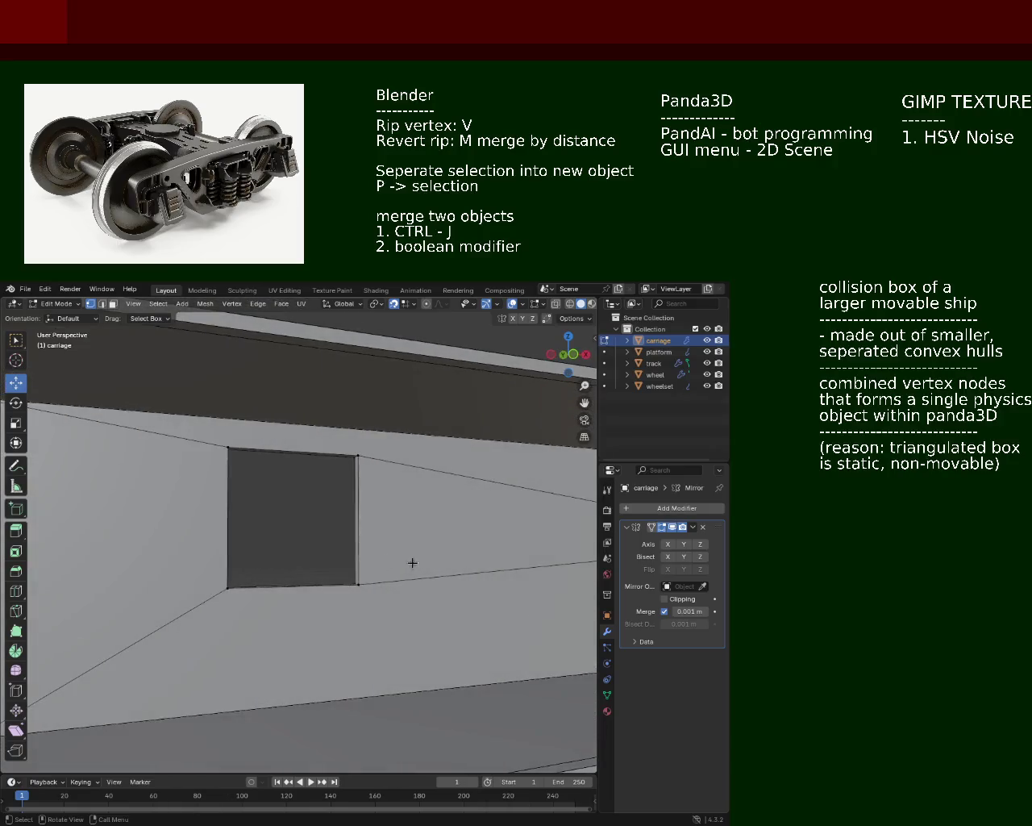
pyautogui.keyDown('shift'); pyautogui.moveTo(350, 615); pyautogui.dragTo(272, 555, button='middle'); pyautogui.keyUp('shift')
pyautogui.click(405, 515)
pyautogui.press('g')
pyautogui.press('z')
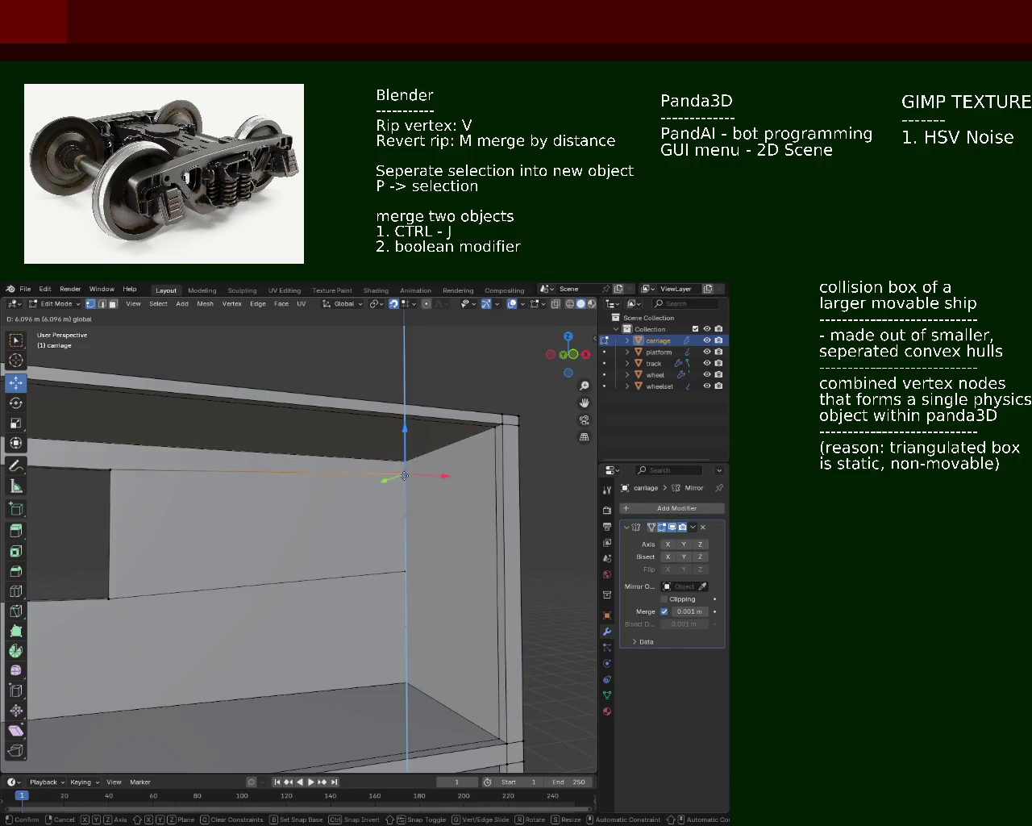
pyautogui.click(405, 462)
pyautogui.click(408, 570)
pyautogui.press('g')
pyautogui.press('z')
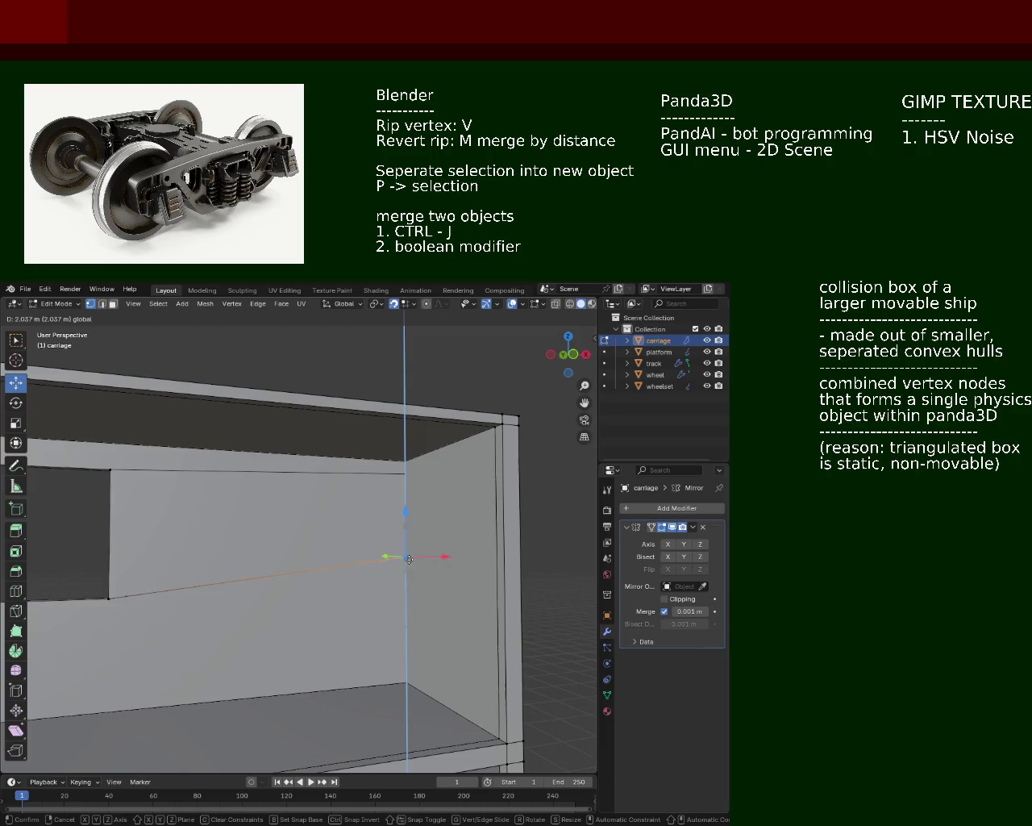
pyautogui.click(409, 590)
pyautogui.scroll(-3, 383, 578)
pyautogui.moveTo(344, 525)
pyautogui.mouseDown(button='middle')
pyautogui.moveTo(372, 567)
pyautogui.moveTo(297, 603)
pyautogui.moveTo(300, 558)
pyautogui.mouseUp(button='middle')
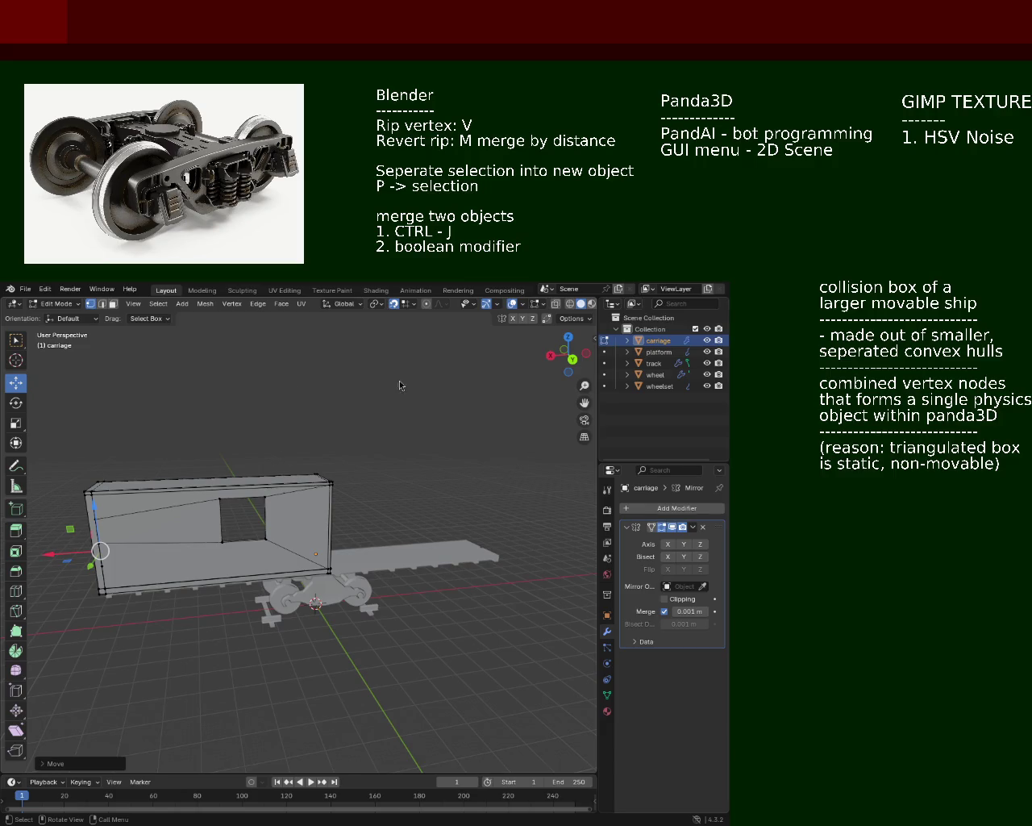
# Rename the 'carriage' object to 'wagon' in the Outliner
pyautogui.doubleClick(657, 341)
pyautogui.write('wagon')
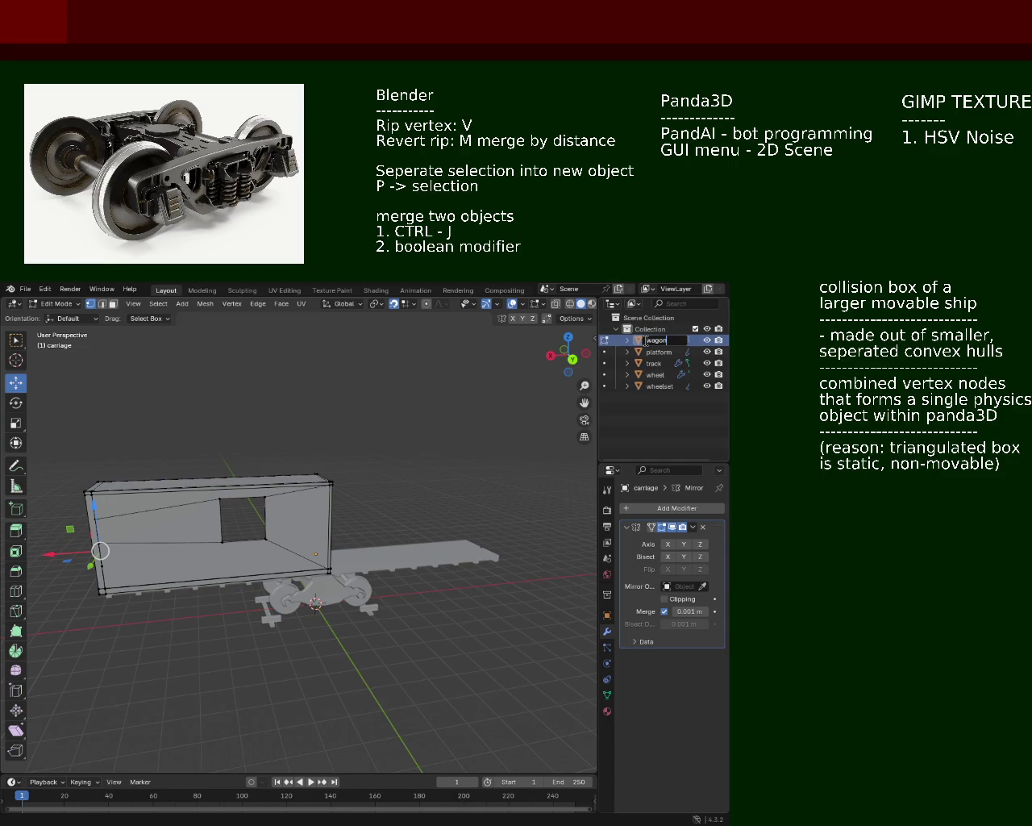
pyautogui.press('Return')
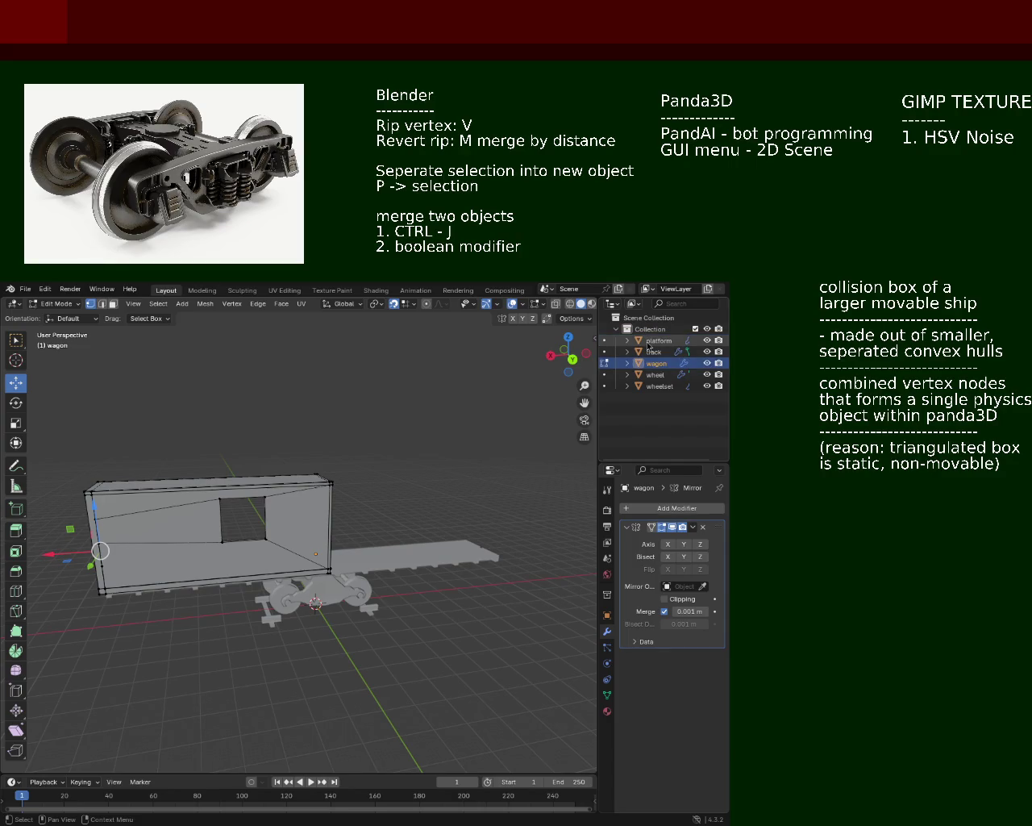
pyautogui.moveTo(156, 460)
pyautogui.mouseDown(button='middle')
pyautogui.moveTo(168, 503)
pyautogui.moveTo(190, 491)
pyautogui.moveTo(406, 490)
pyautogui.moveTo(151, 515)
pyautogui.mouseUp(button='middle')
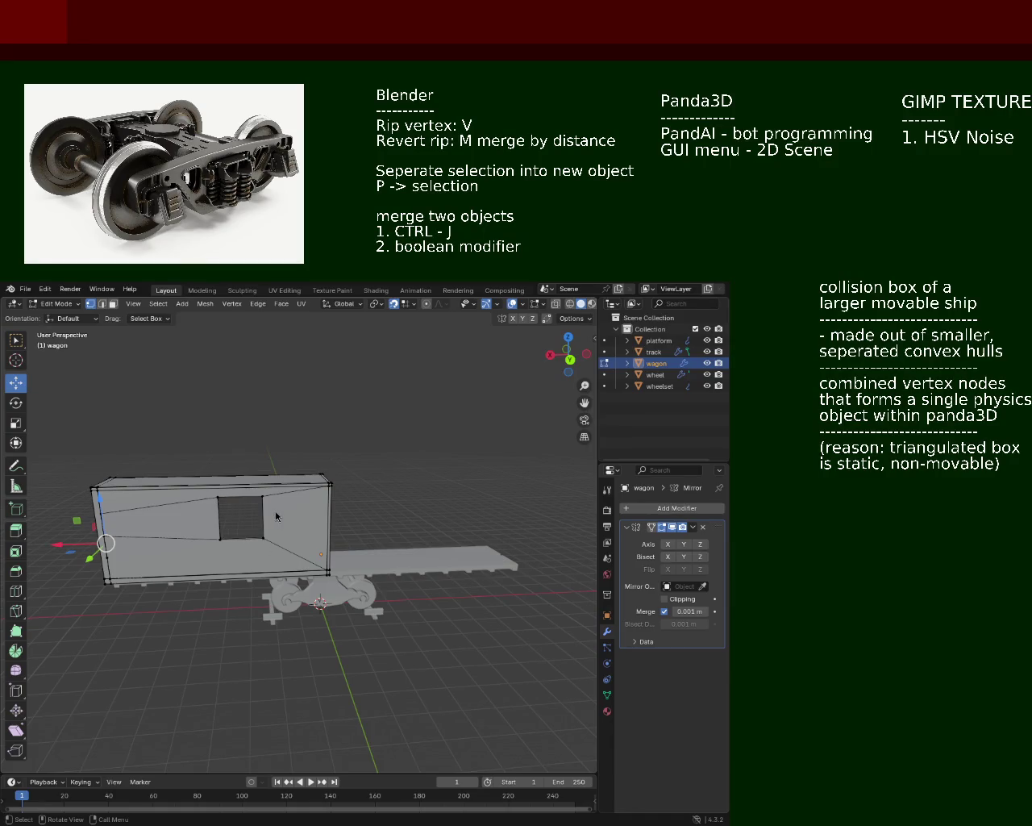
pyautogui.scroll(5, 252, 593)
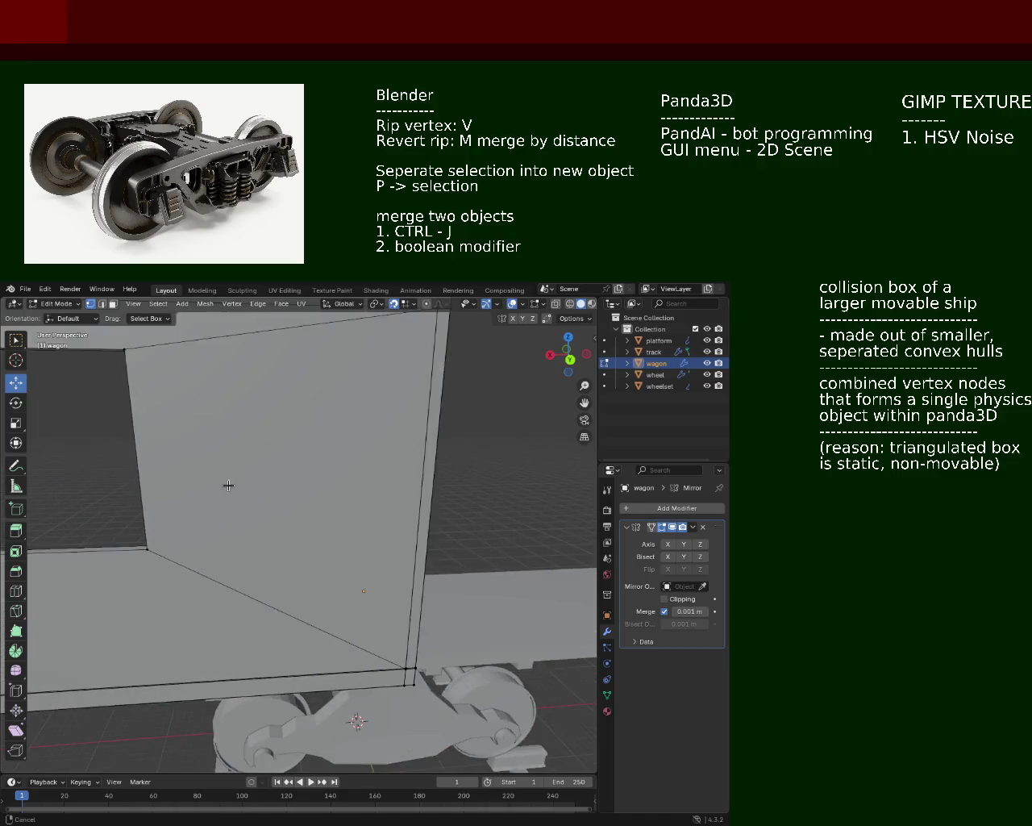
# Orbit low to the wagon side, switch to Edge select mode and select the long bottom wall edge
pyautogui.scroll(-2, 226, 483)
pyautogui.moveTo(226, 484)
pyautogui.mouseDown(button='middle')
pyautogui.moveTo(361, 502)
pyautogui.moveTo(303, 545)
pyautogui.moveTo(410, 622)
pyautogui.mouseUp(button='middle')
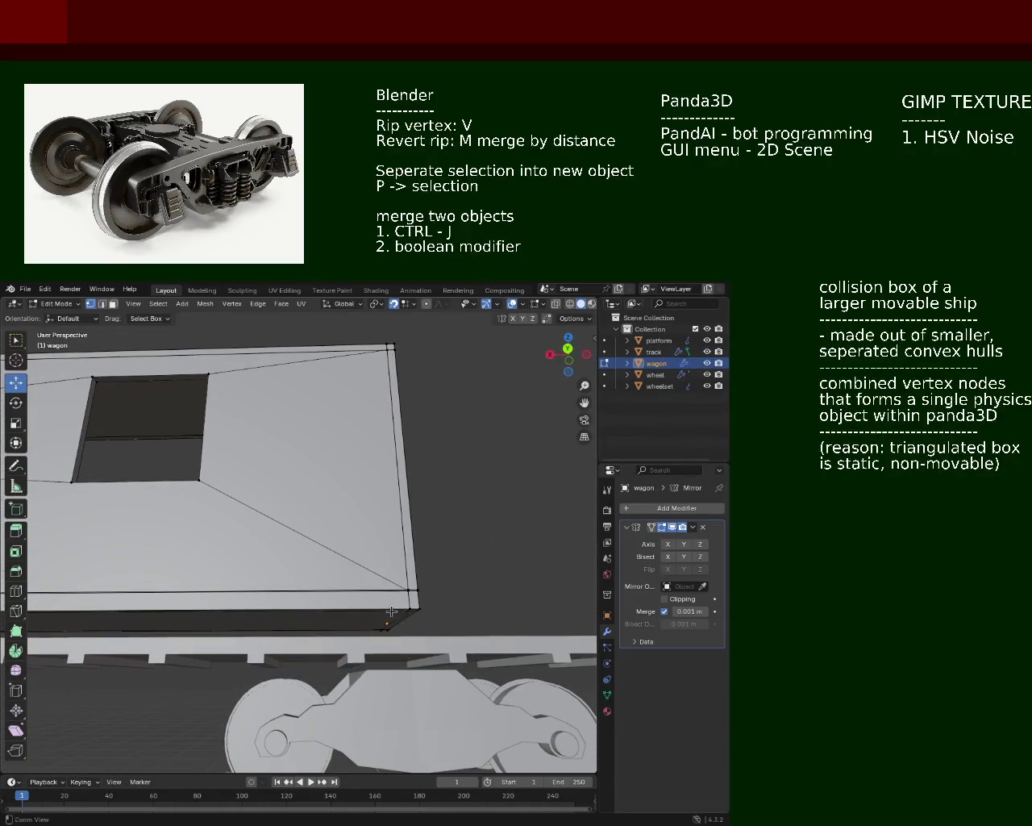
pyautogui.scroll(3, 410, 623)
pyautogui.scroll(2, 399, 555)
pyautogui.scroll(3, 438, 584)
pyautogui.scroll(-3, 437, 584)
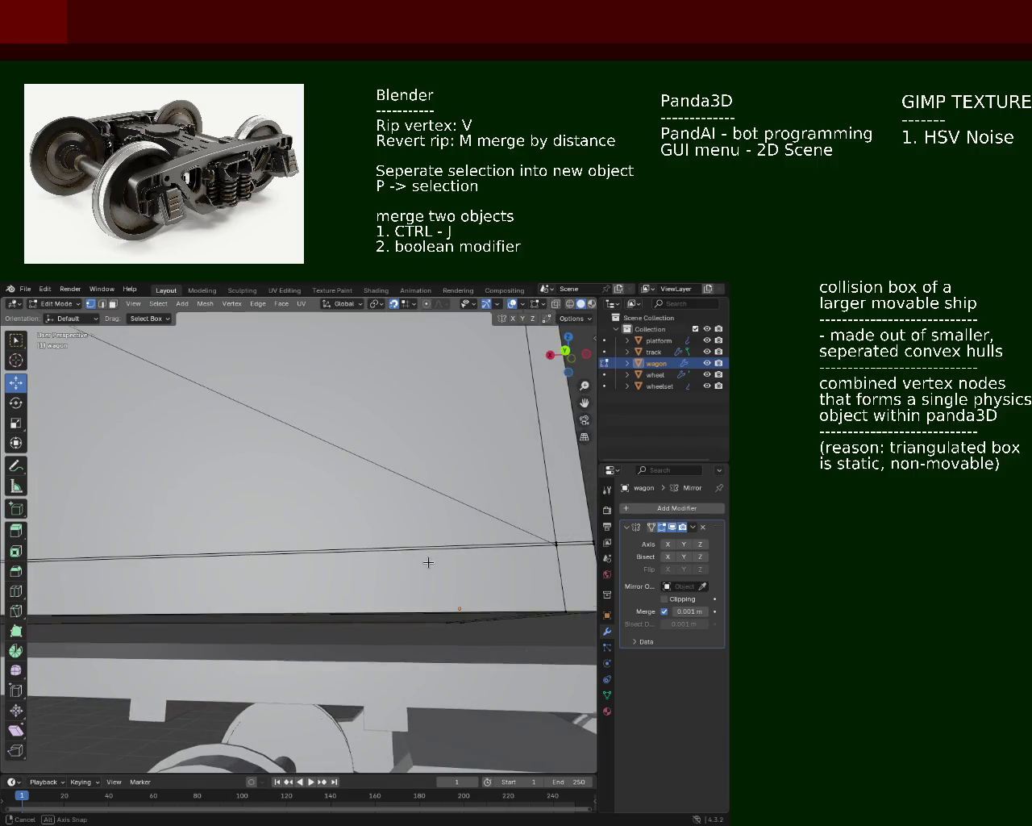
pyautogui.click(546, 537)
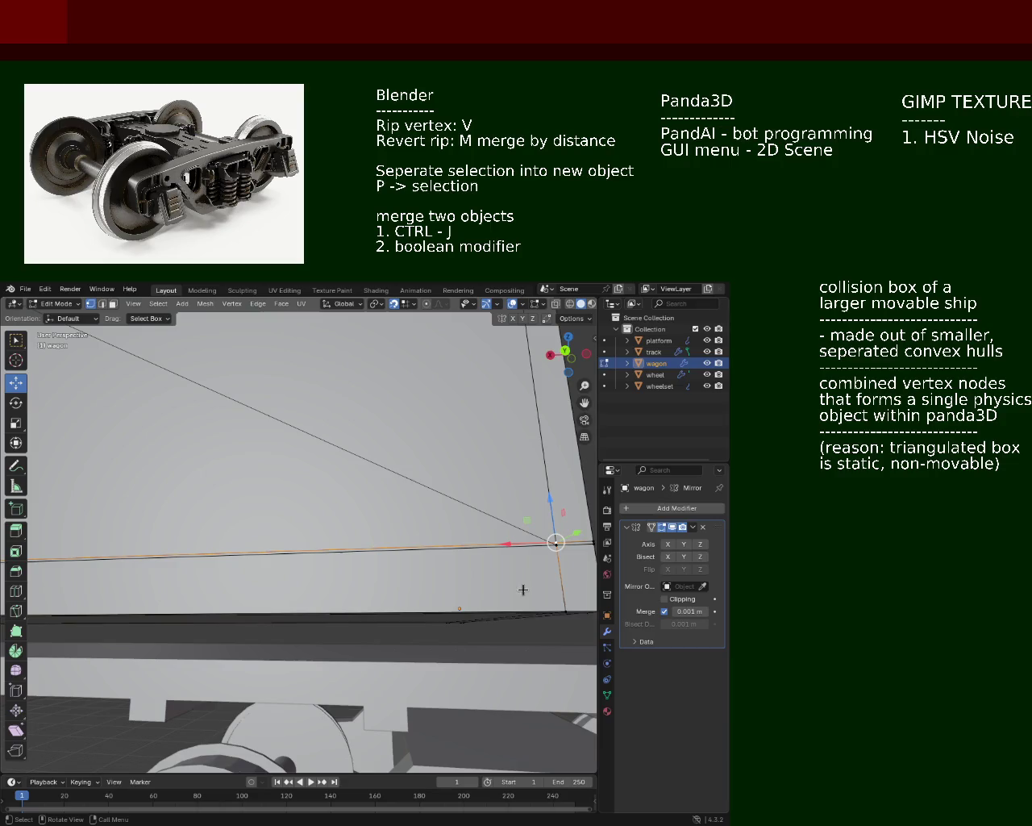
pyautogui.moveTo(364, 510)
pyautogui.mouseDown(button='middle')
pyautogui.moveTo(204, 576)
pyautogui.moveTo(358, 559)
pyautogui.moveTo(384, 548)
pyautogui.moveTo(401, 520)
pyautogui.moveTo(479, 541)
pyautogui.moveTo(249, 541)
pyautogui.moveTo(362, 542)
pyautogui.moveTo(235, 568)
pyautogui.moveTo(193, 558)
pyautogui.mouseUp(button='middle')
pyautogui.moveTo(362, 564); pyautogui.dragTo(256, 510, button='middle')
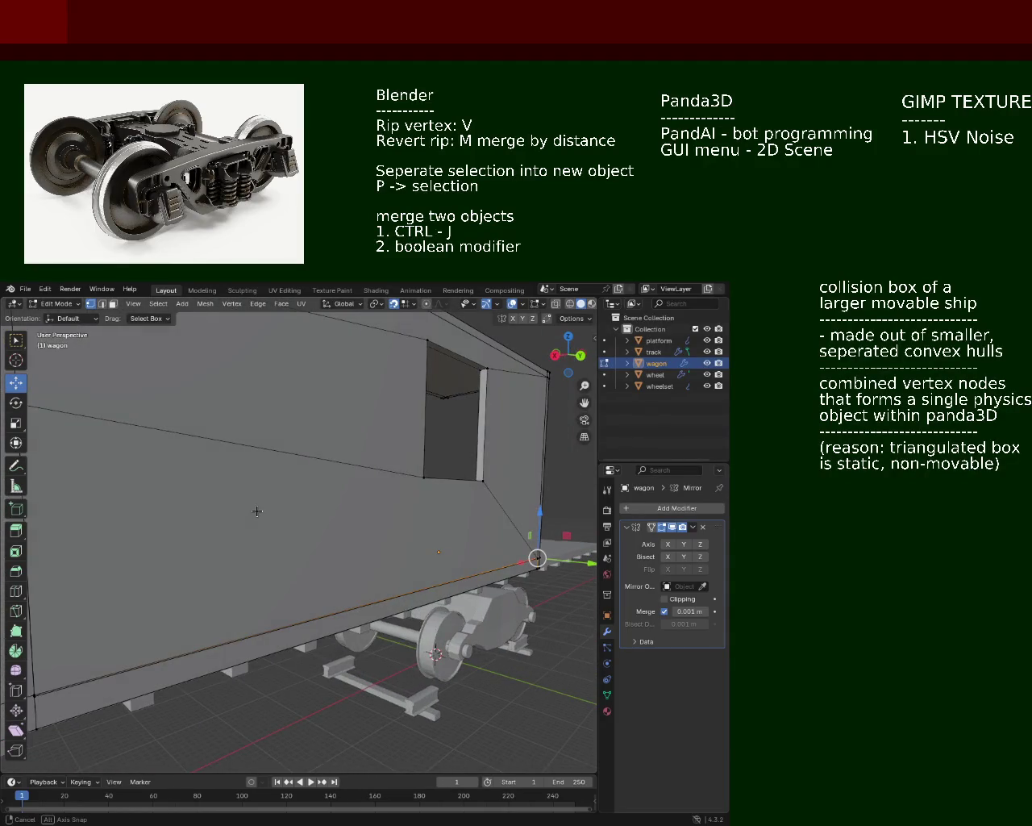
pyautogui.click(102, 304)
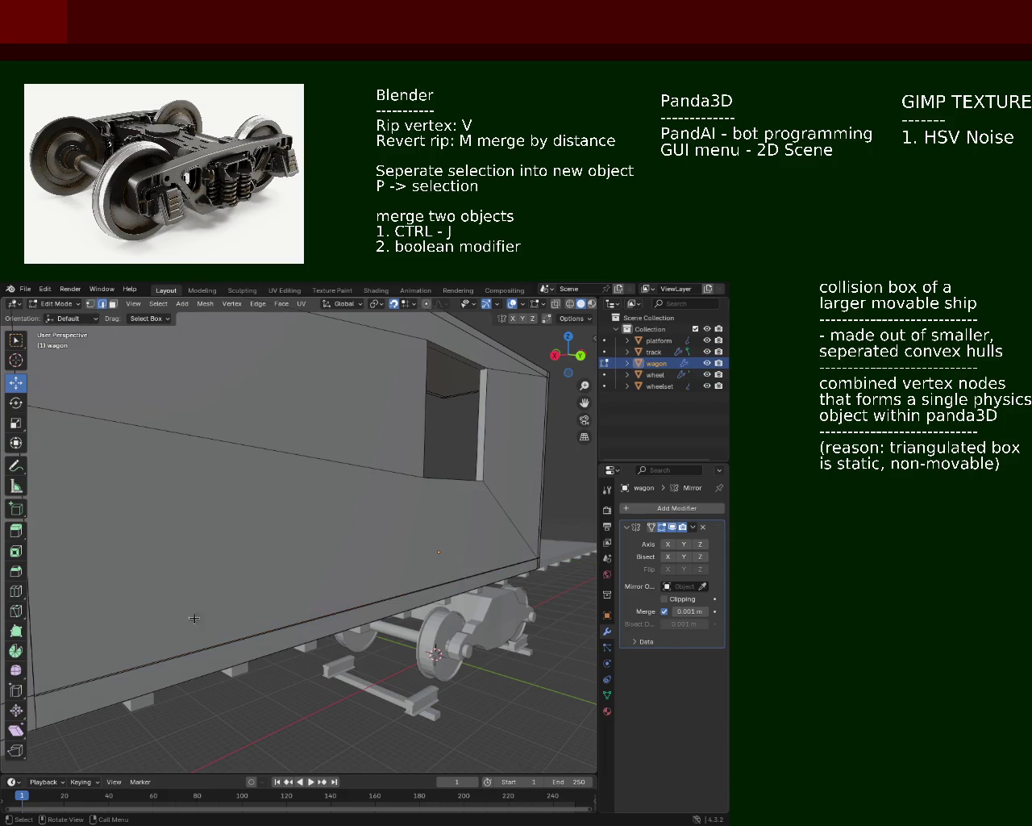
pyautogui.click(210, 652)
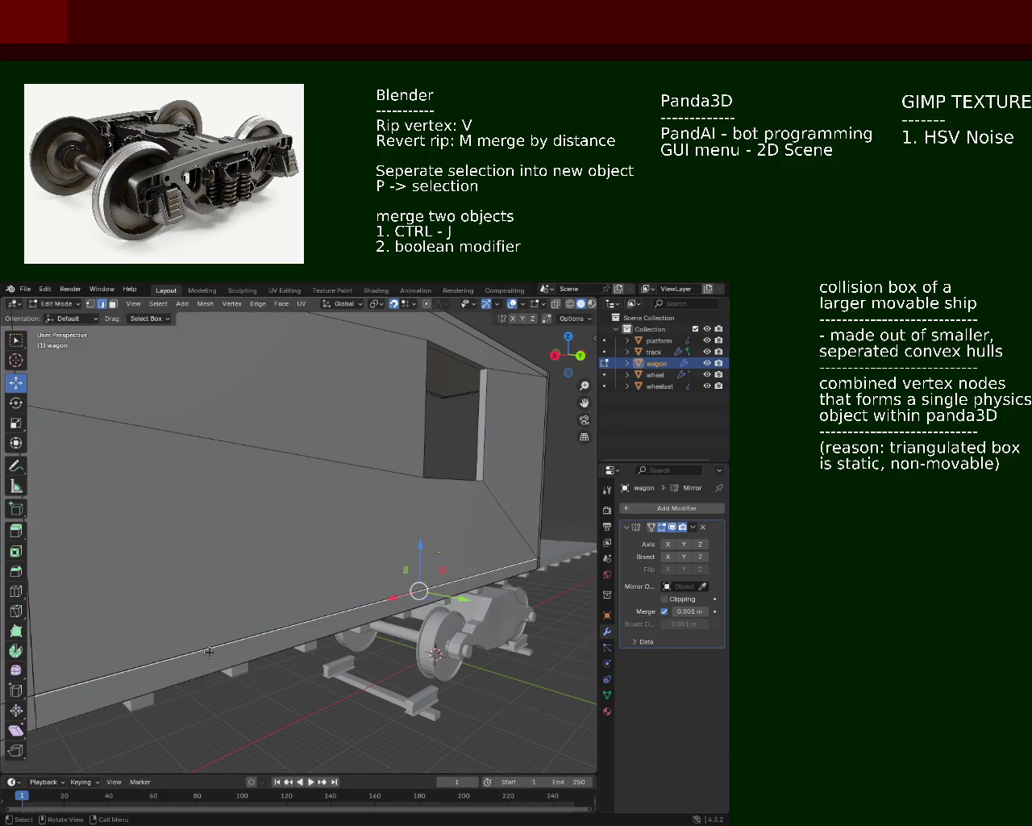
# Dissolve the long bottom edge of the wagon side, then enable Y mirroring on the Mirror modifier
pyautogui.press('x')
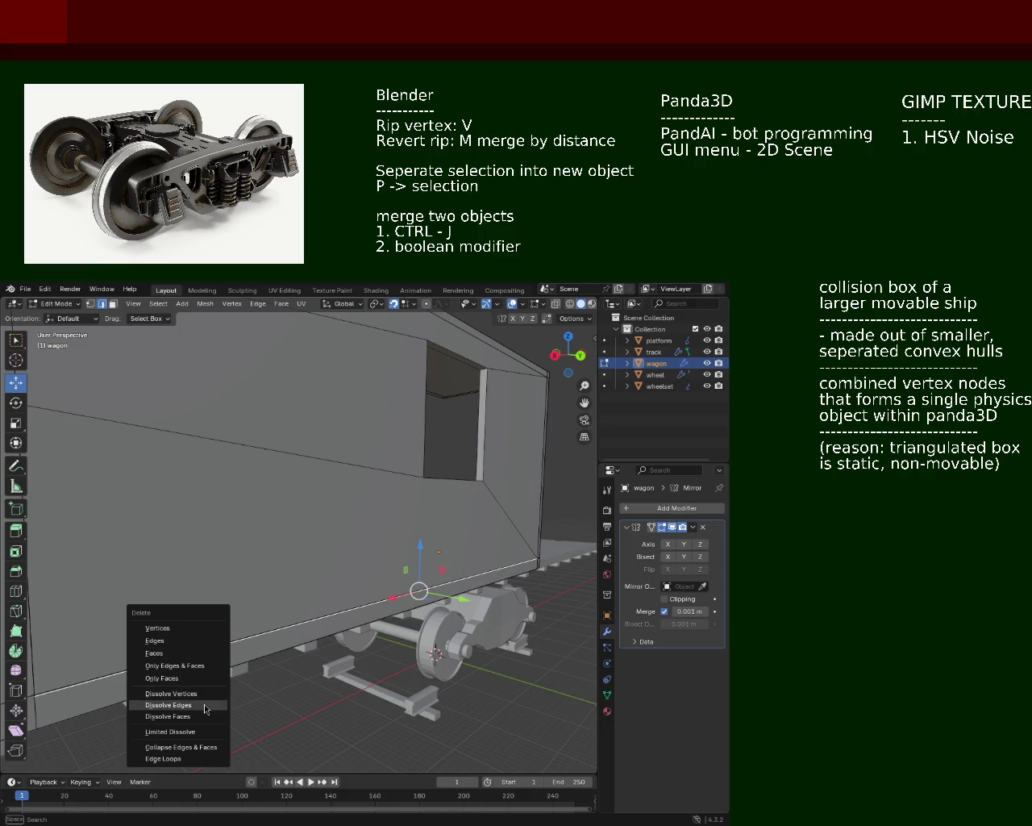
pyautogui.click(206, 704)
pyautogui.moveTo(225, 688)
pyautogui.mouseDown(button='middle')
pyautogui.moveTo(178, 674)
pyautogui.moveTo(273, 645)
pyautogui.moveTo(164, 664)
pyautogui.mouseUp(button='middle')
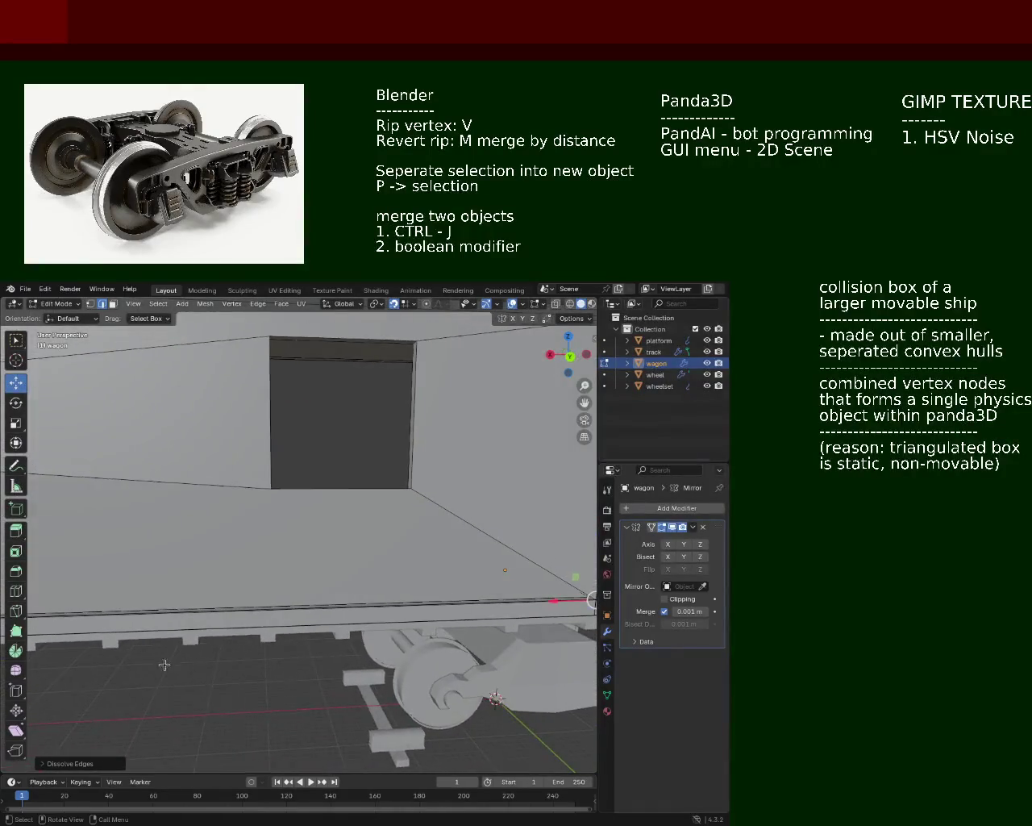
pyautogui.click(268, 609)
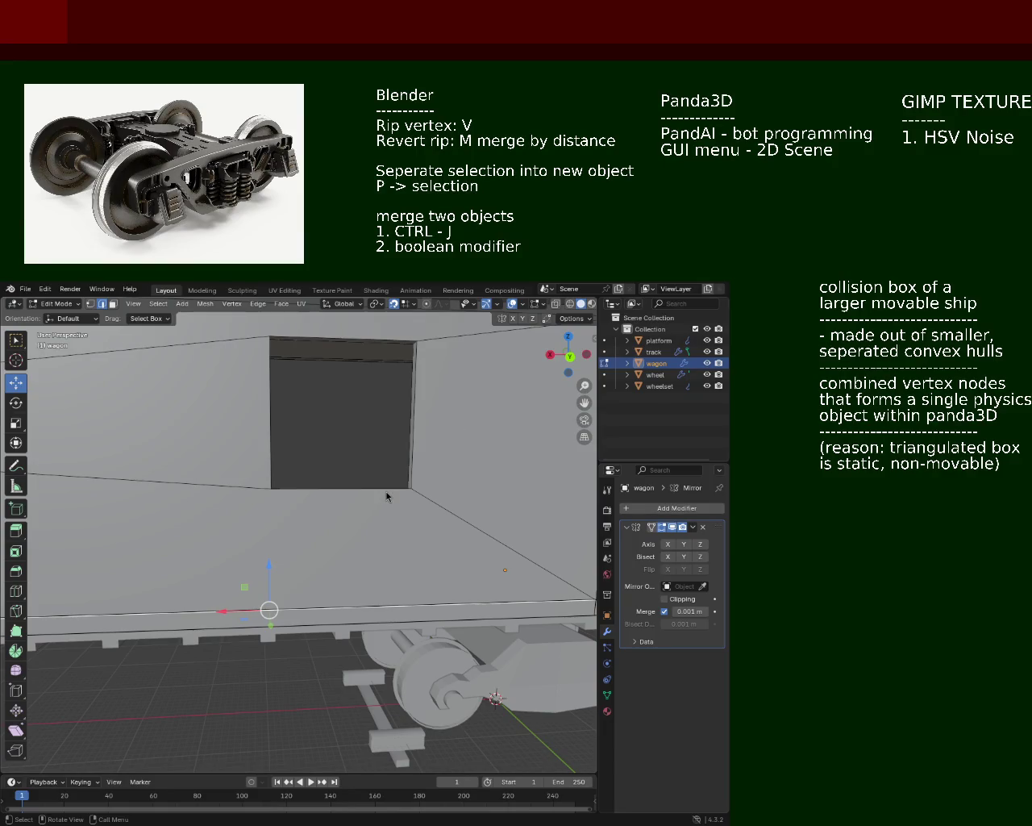
pyautogui.moveTo(311, 498)
pyautogui.mouseDown(button='middle')
pyautogui.moveTo(298, 456)
pyautogui.moveTo(356, 468)
pyautogui.moveTo(128, 511)
pyautogui.mouseUp(button='middle')
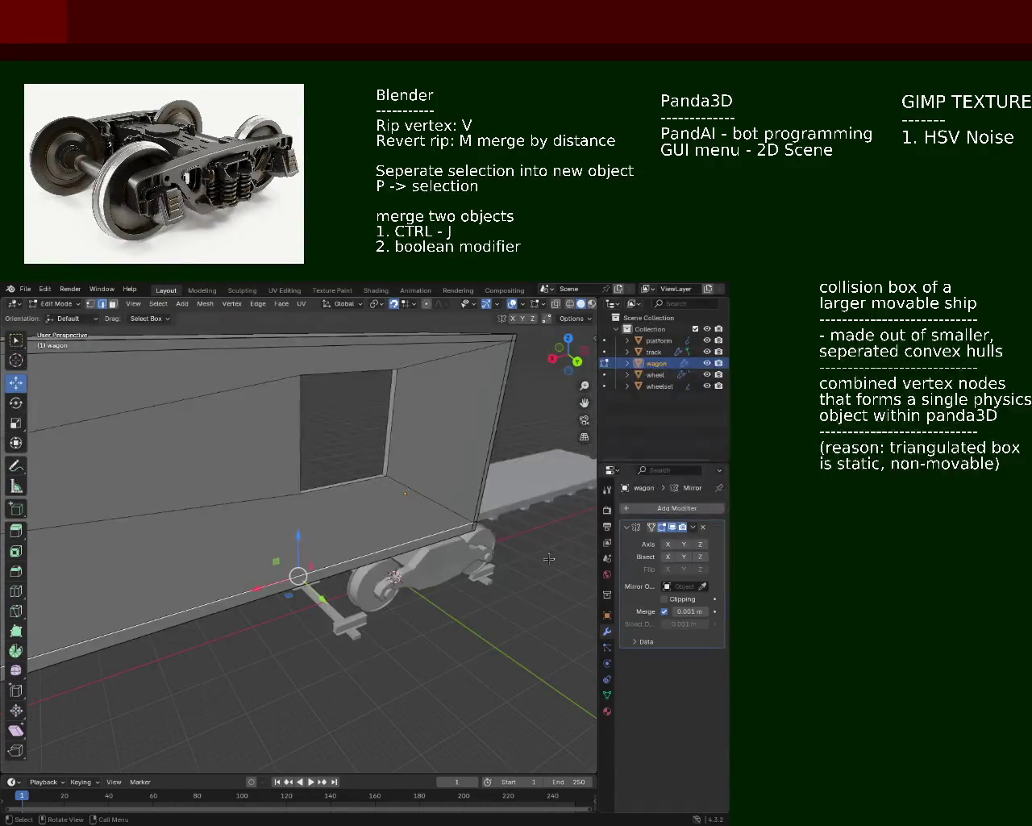
pyautogui.click(682, 544)
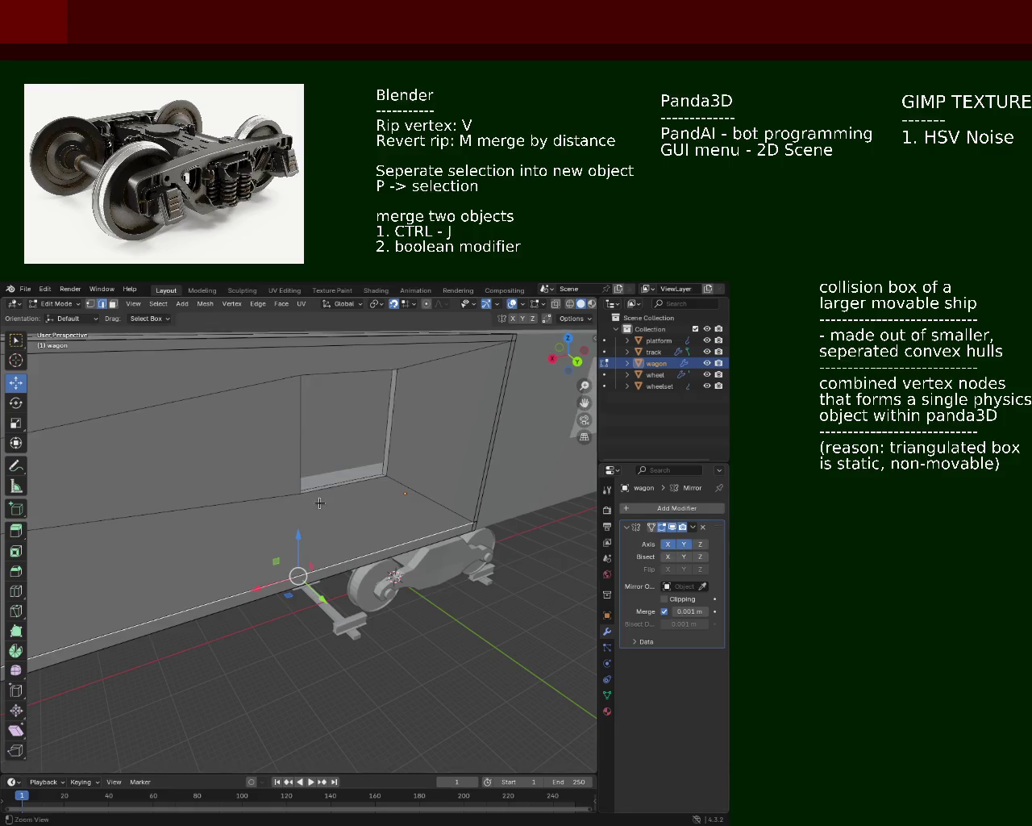
# Orbit and zoom around the X- and Y-mirrored wagon, checking its side from low and elevated angles
pyautogui.scroll(-5, 441, 524)
pyautogui.moveTo(403, 524)
pyautogui.mouseDown(button='middle')
pyautogui.moveTo(441, 524)
pyautogui.moveTo(231, 504)
pyautogui.mouseUp(button='middle')
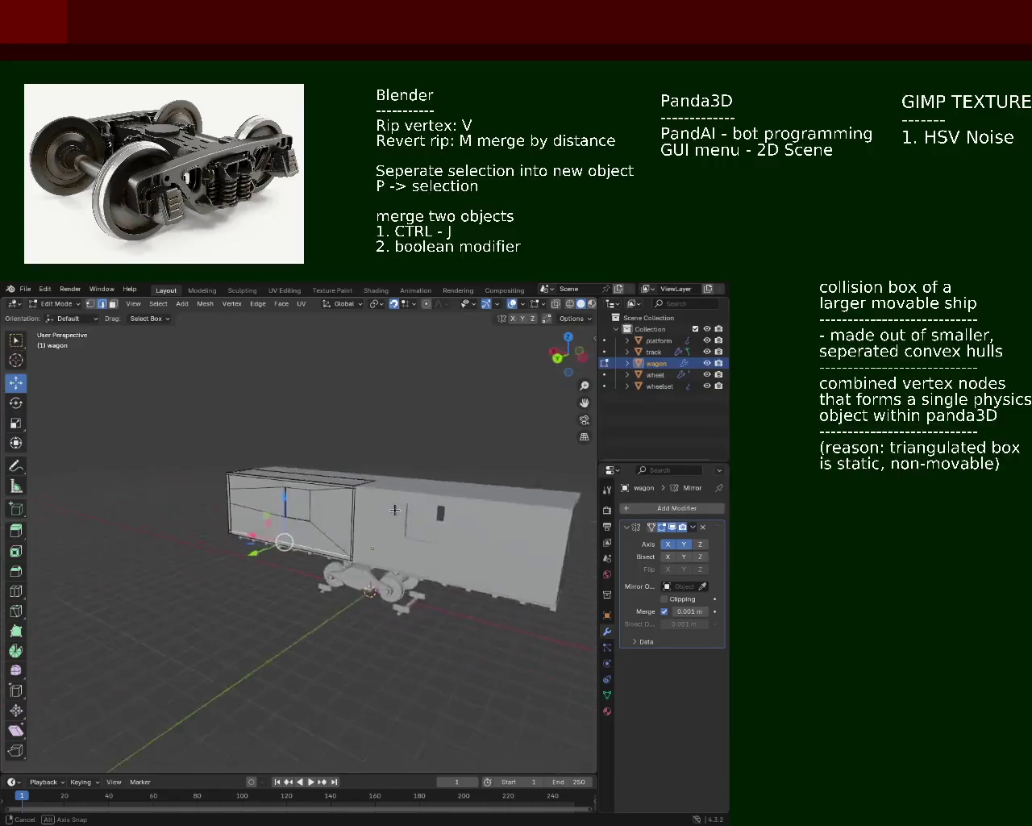
pyautogui.moveTo(231, 503); pyautogui.dragTo(359, 453, button='middle')
pyautogui.scroll(5, 359, 453)
pyautogui.scroll(-5, 359, 453)
pyautogui.moveTo(334, 530)
pyautogui.mouseDown(button='middle')
pyautogui.moveTo(188, 598)
pyautogui.moveTo(336, 572)
pyautogui.moveTo(224, 545)
pyautogui.mouseUp(button='middle')
pyautogui.scroll(2, 223, 545)
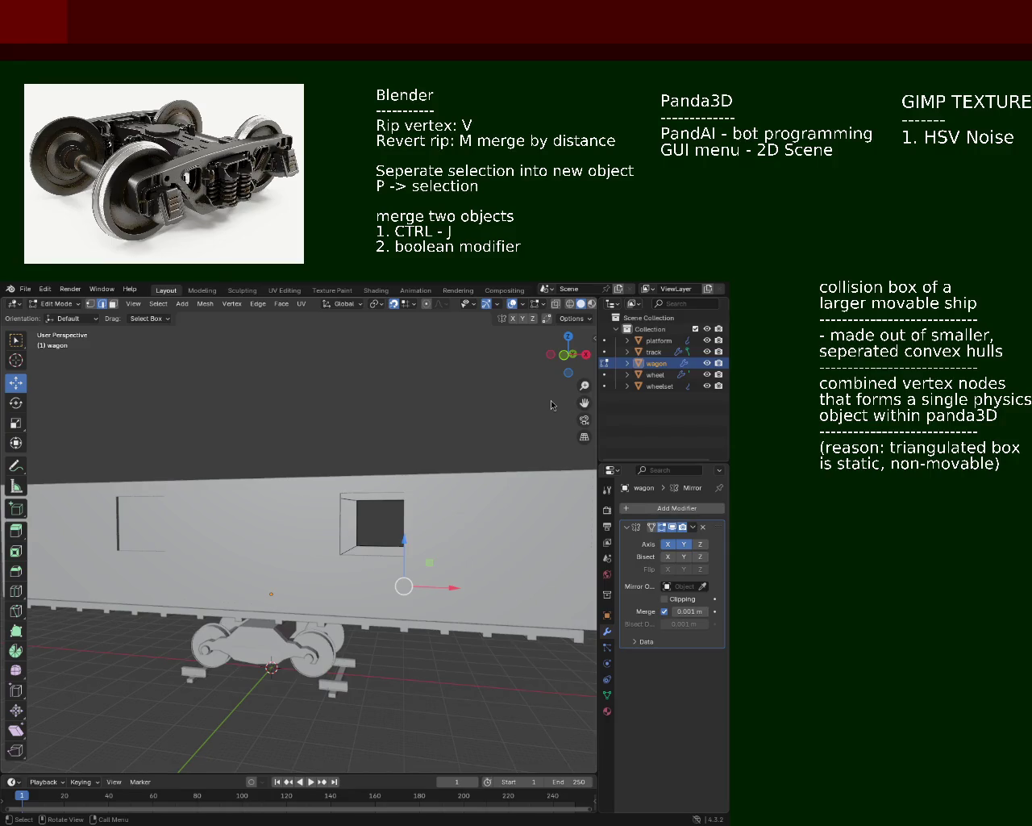
pyautogui.moveTo(438, 527)
pyautogui.mouseDown(button='middle')
pyautogui.moveTo(288, 579)
pyautogui.moveTo(233, 545)
pyautogui.mouseUp(button='middle')
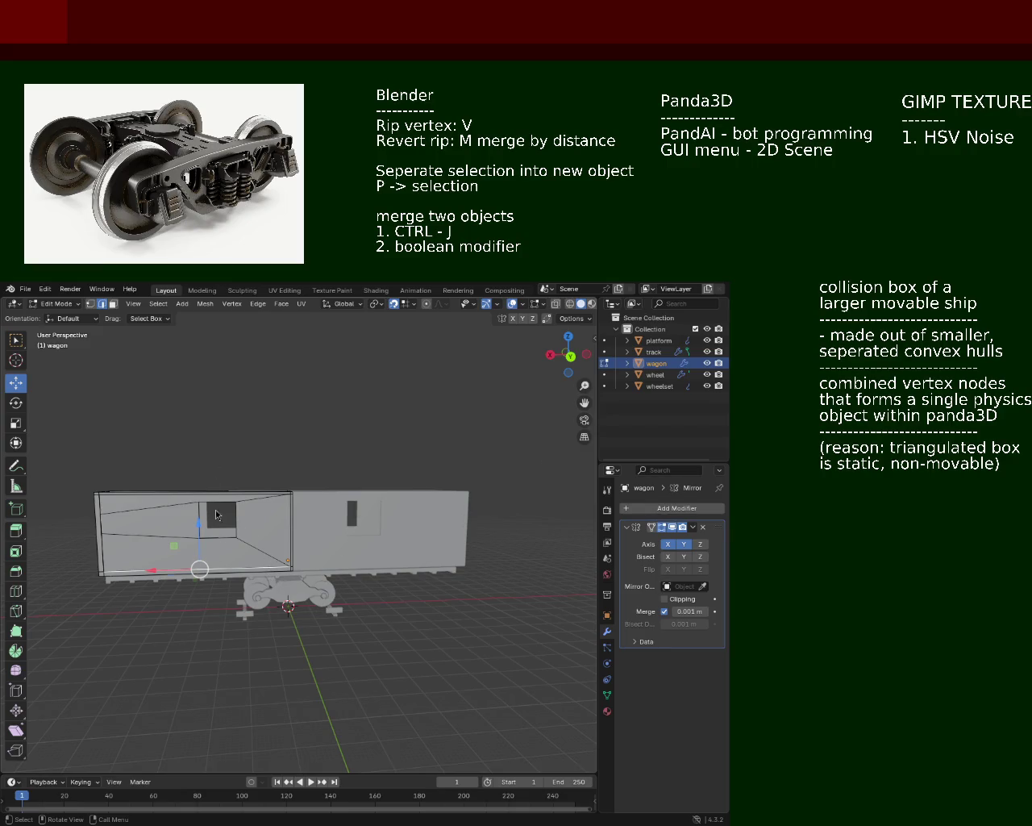
pyautogui.scroll(1, 212, 500)
pyautogui.scroll(1, 201, 520)
pyautogui.scroll(1, 387, 498)
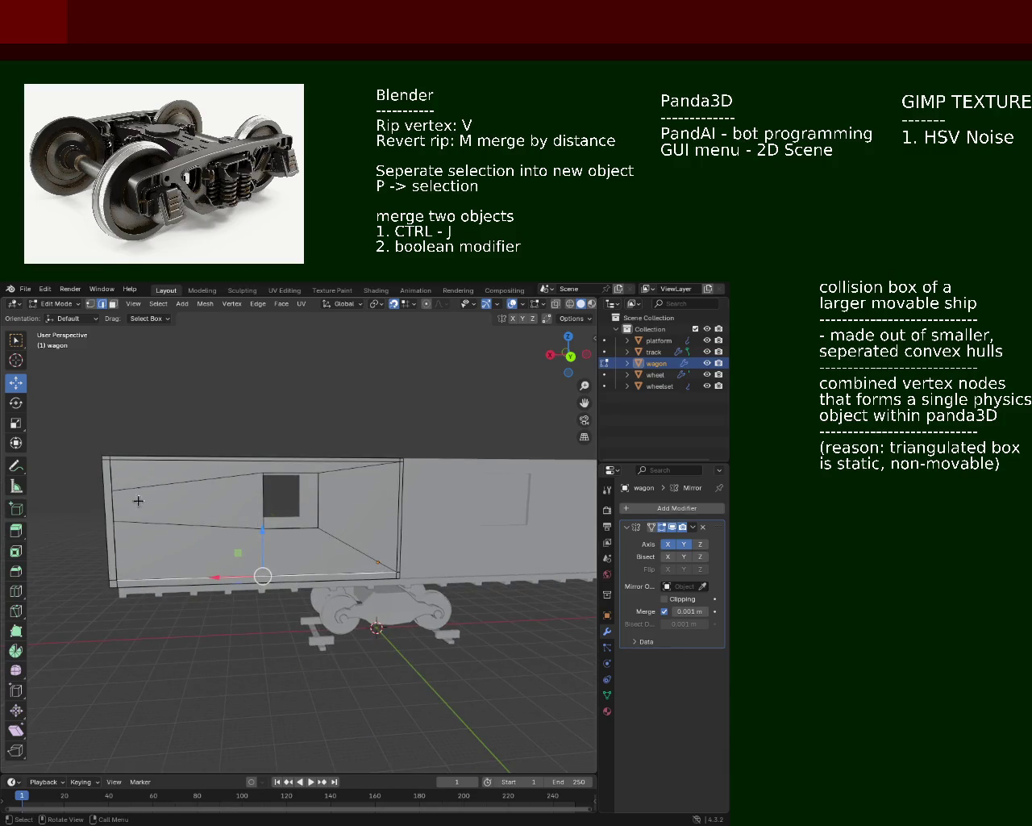
pyautogui.moveTo(349, 522)
pyautogui.mouseDown(button='middle')
pyautogui.moveTo(398, 525)
pyautogui.moveTo(383, 554)
pyautogui.moveTo(409, 526)
pyautogui.moveTo(404, 536)
pyautogui.mouseUp(button='middle')
pyautogui.scroll(3, 527, 458)
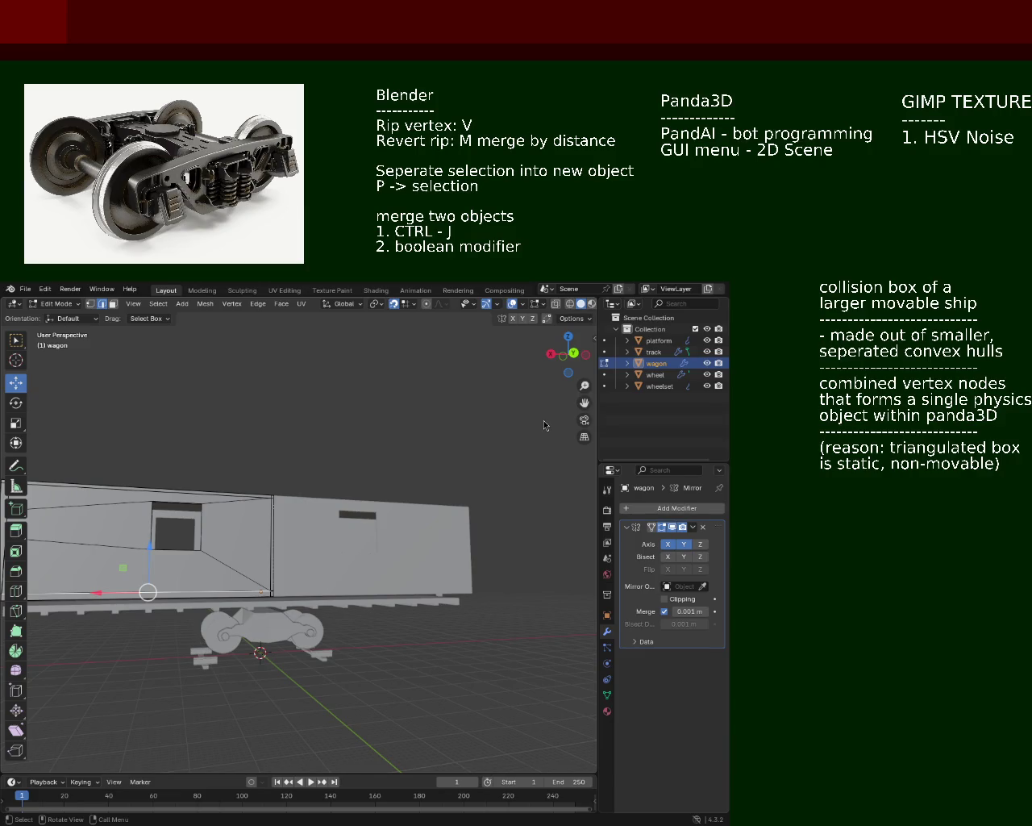
pyautogui.moveTo(245, 464); pyautogui.dragTo(109, 444, button='middle')
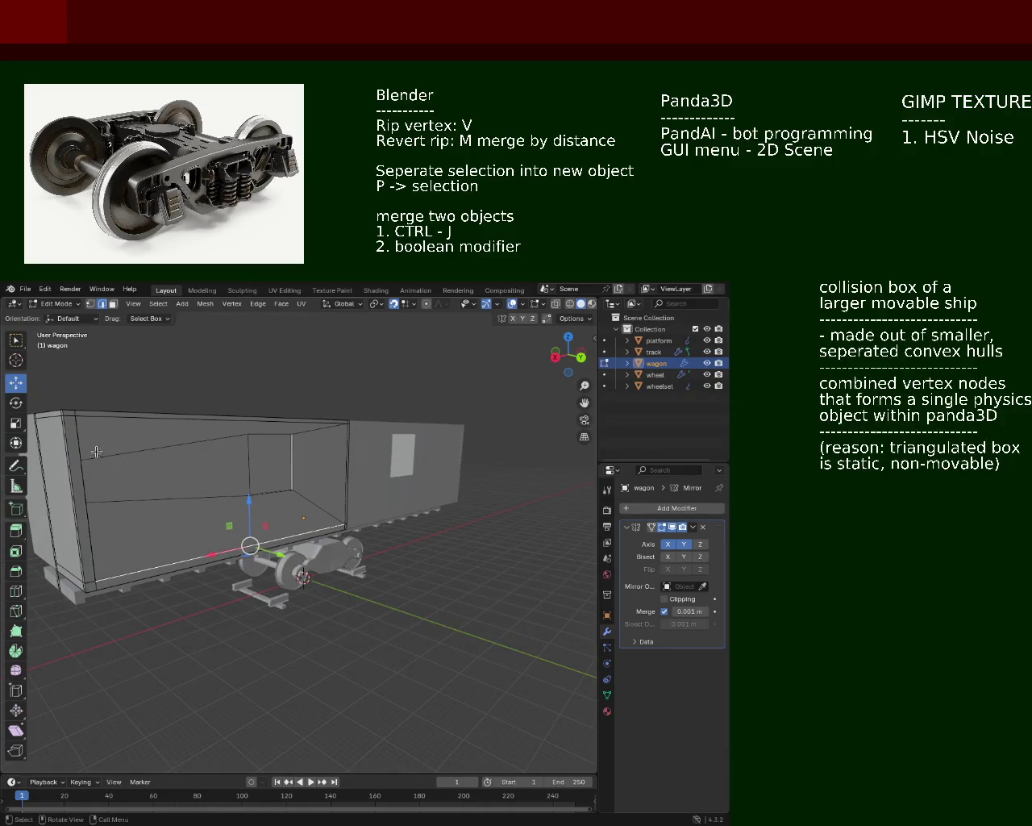
pyautogui.moveTo(371, 481)
pyautogui.mouseDown(button='middle')
pyautogui.moveTo(291, 521)
pyautogui.moveTo(258, 505)
pyautogui.moveTo(311, 488)
pyautogui.moveTo(294, 491)
pyautogui.moveTo(289, 479)
pyautogui.mouseUp(button='middle')
pyautogui.scroll(3, 294, 491)
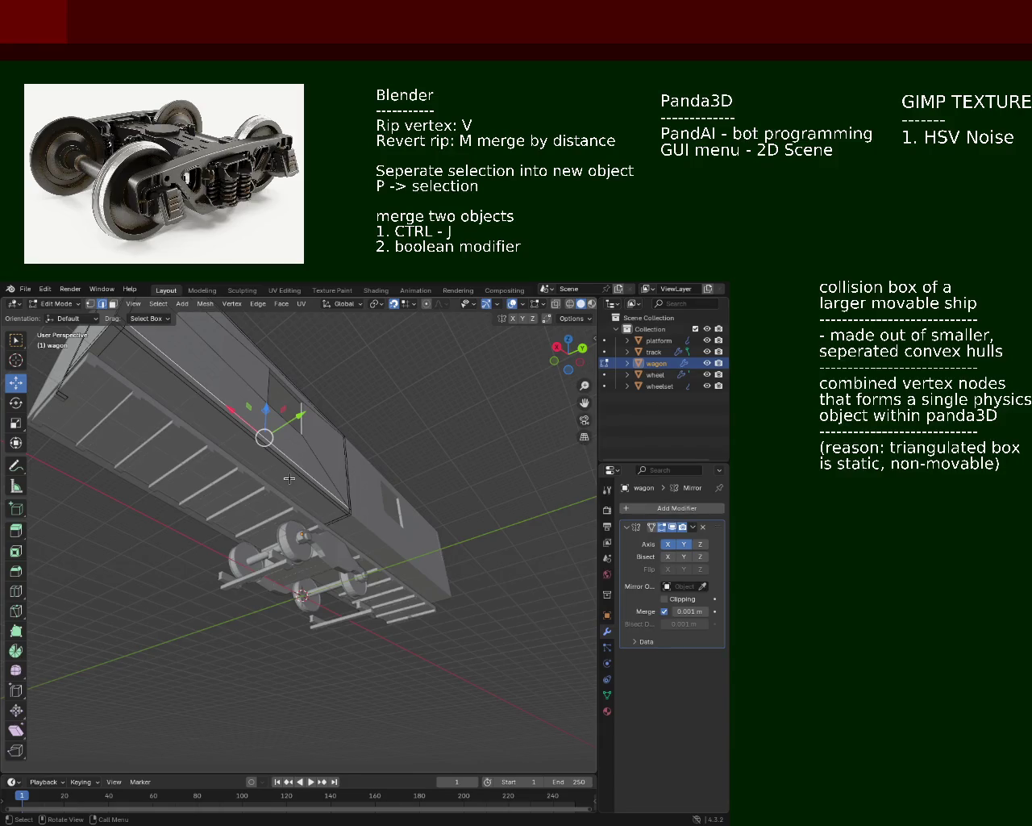
pyautogui.moveTo(290, 479); pyautogui.dragTo(183, 522, button='middle')
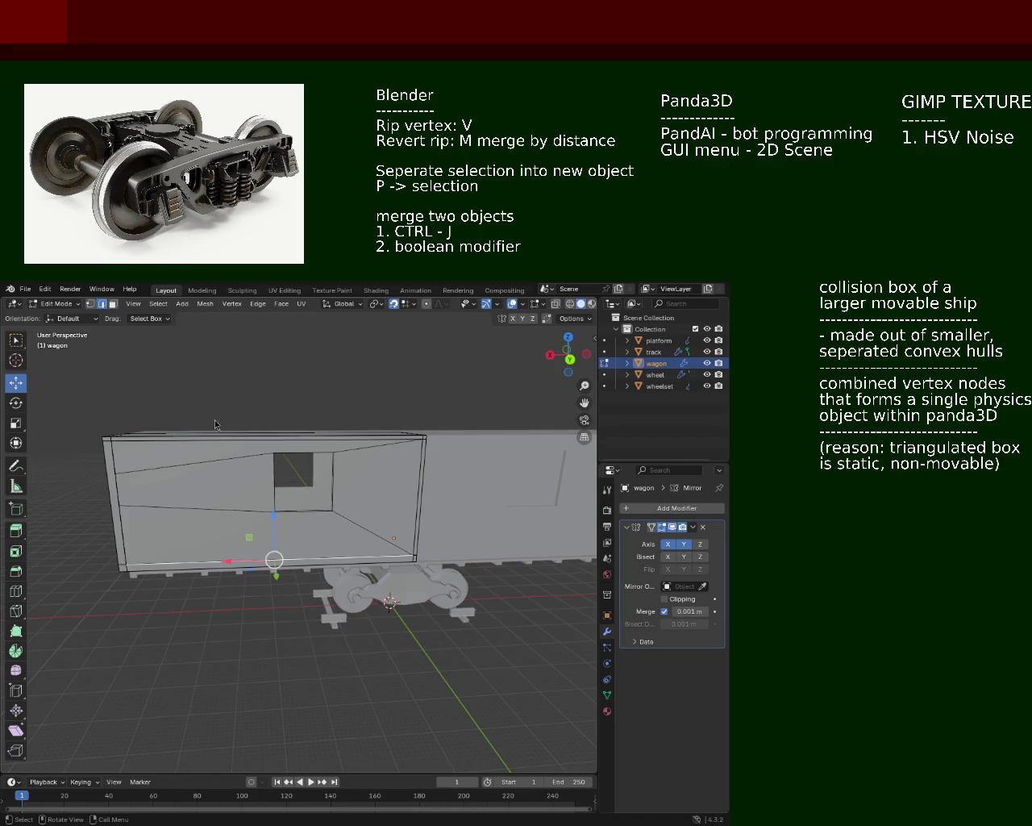
pyautogui.scroll(3, 215, 421)
pyautogui.moveTo(445, 491)
pyautogui.mouseDown(button='middle')
pyautogui.moveTo(273, 520)
pyautogui.moveTo(223, 509)
pyautogui.mouseUp(button='middle')
pyautogui.moveTo(349, 489); pyautogui.dragTo(233, 505, button='middle')
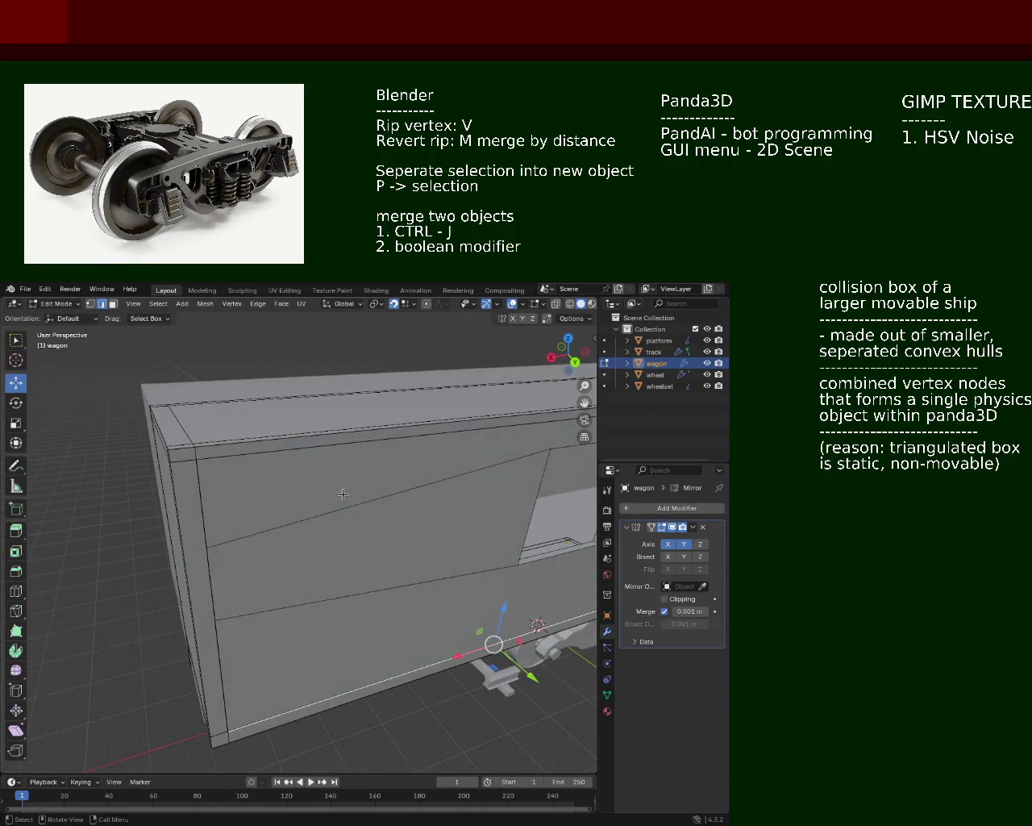
pyautogui.moveTo(322, 701); pyautogui.dragTo(315, 661, button='middle')
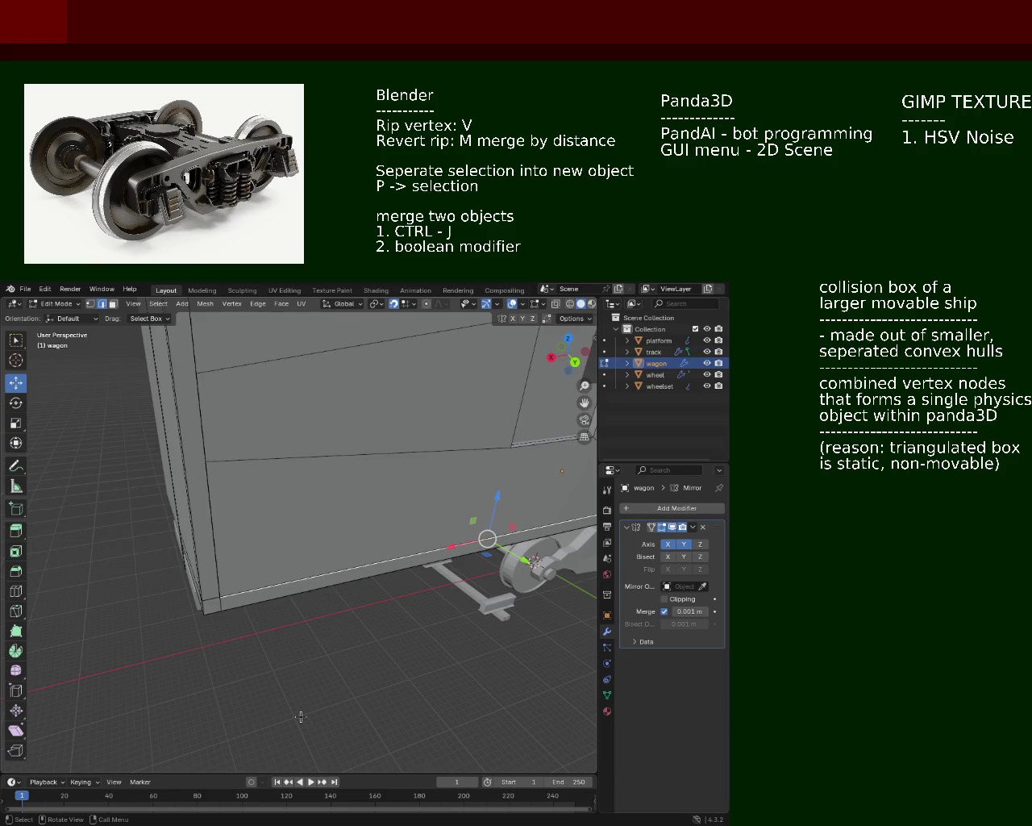
pyautogui.moveTo(342, 658); pyautogui.dragTo(272, 487, button='middle')
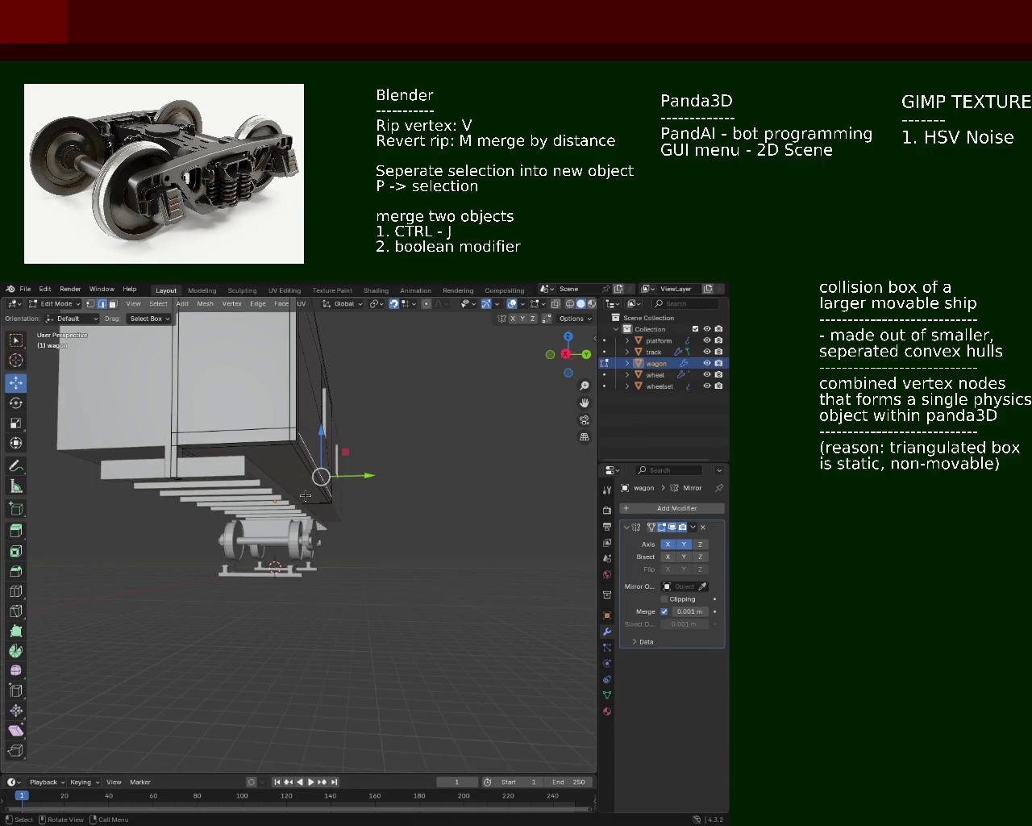
pyautogui.moveTo(310, 475); pyautogui.dragTo(279, 487, button='middle')
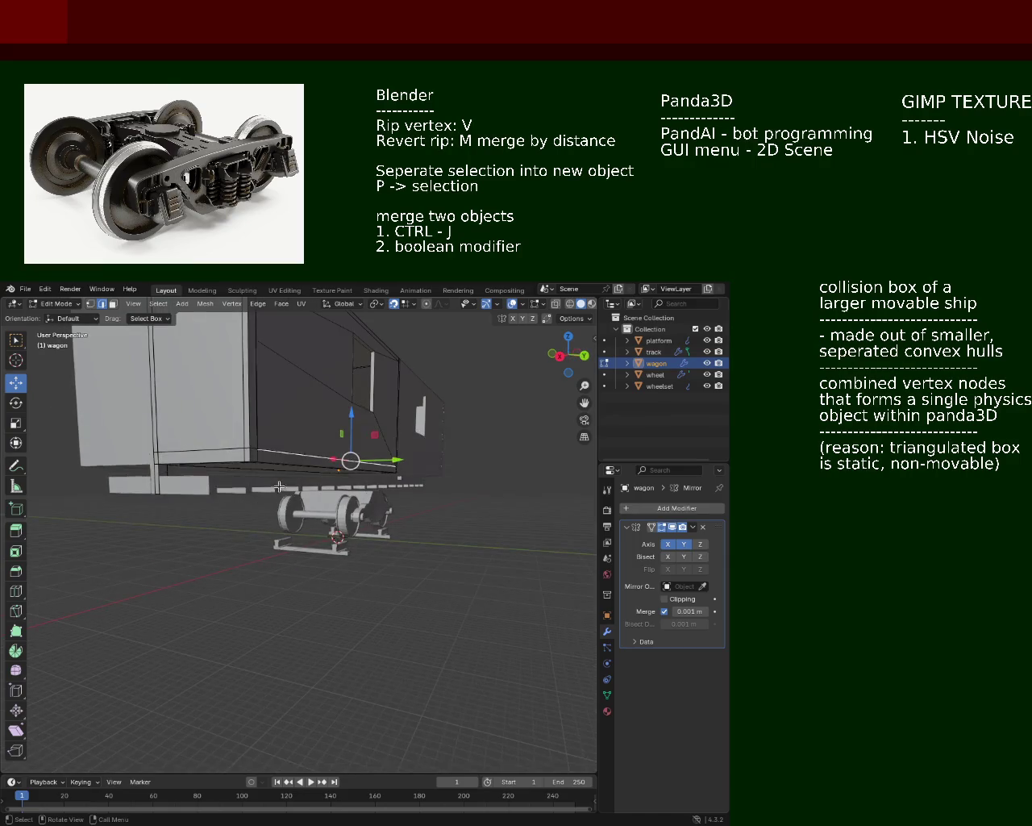
pyautogui.moveTo(299, 365); pyautogui.dragTo(275, 481, button='middle')
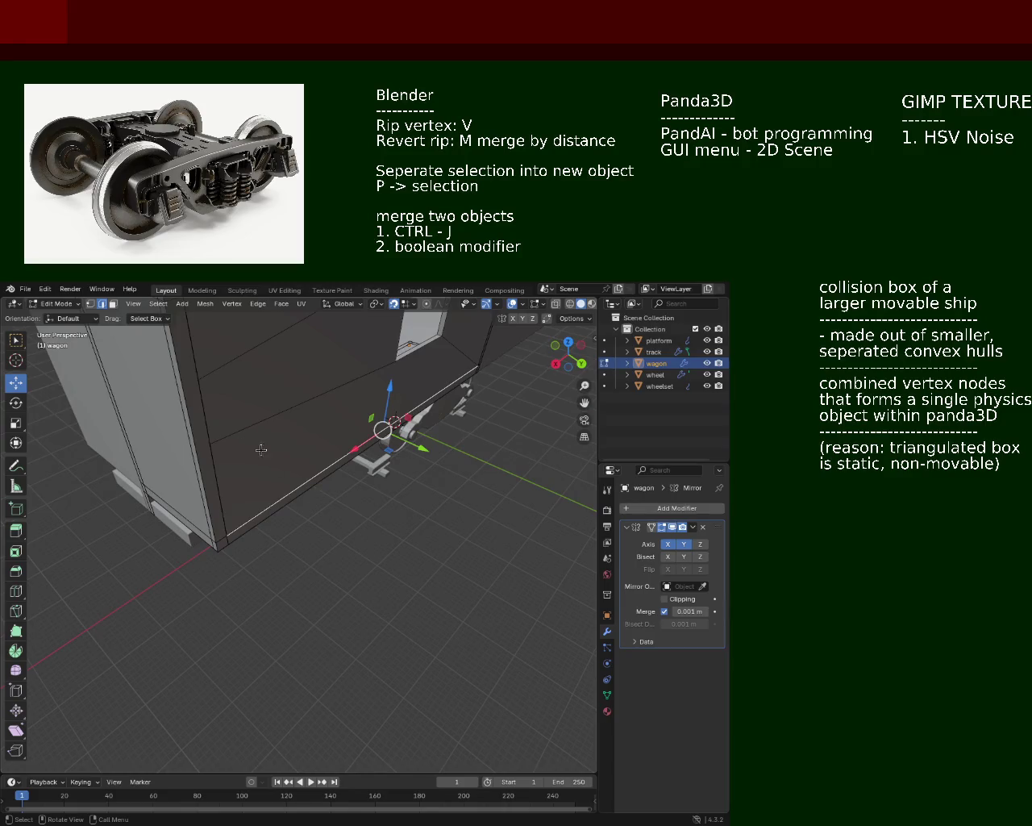
pyautogui.moveTo(223, 419); pyautogui.dragTo(331, 371, button='middle')
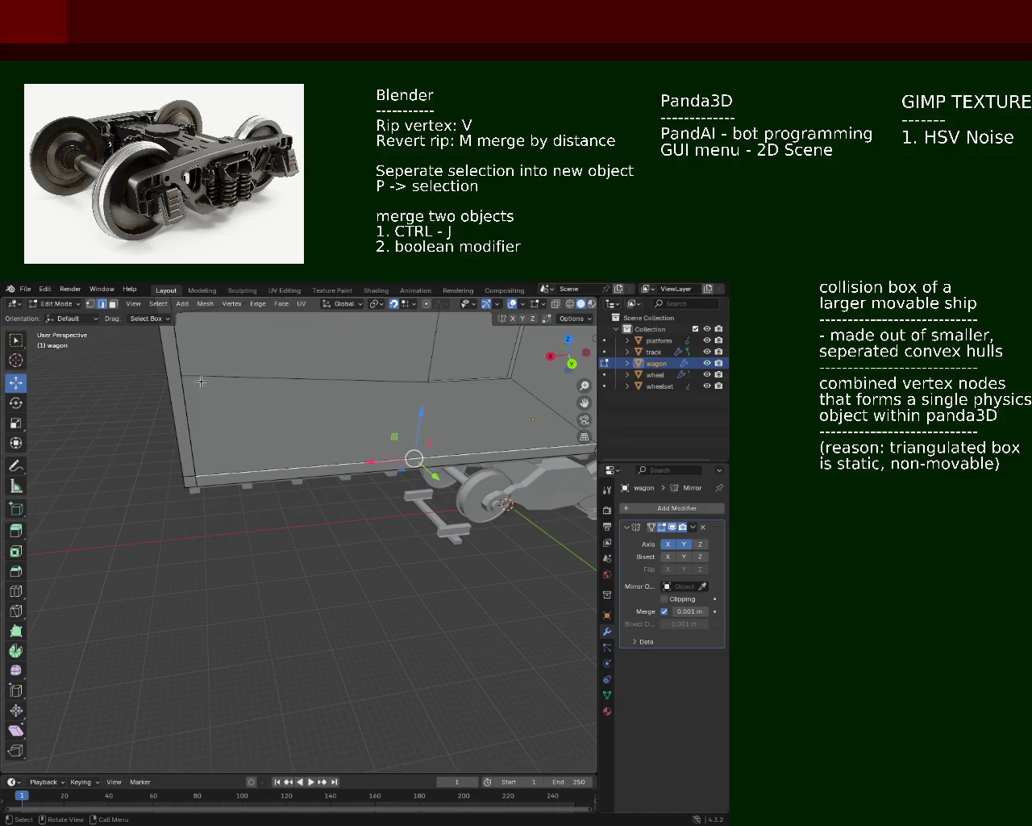
pyautogui.moveTo(208, 367); pyautogui.dragTo(253, 545, button='middle')
pyautogui.moveTo(385, 517)
pyautogui.mouseDown(button='middle')
pyautogui.moveTo(247, 579)
pyautogui.moveTo(382, 587)
pyautogui.moveTo(376, 519)
pyautogui.moveTo(363, 527)
pyautogui.moveTo(395, 580)
pyautogui.moveTo(292, 549)
pyautogui.mouseUp(button='middle')
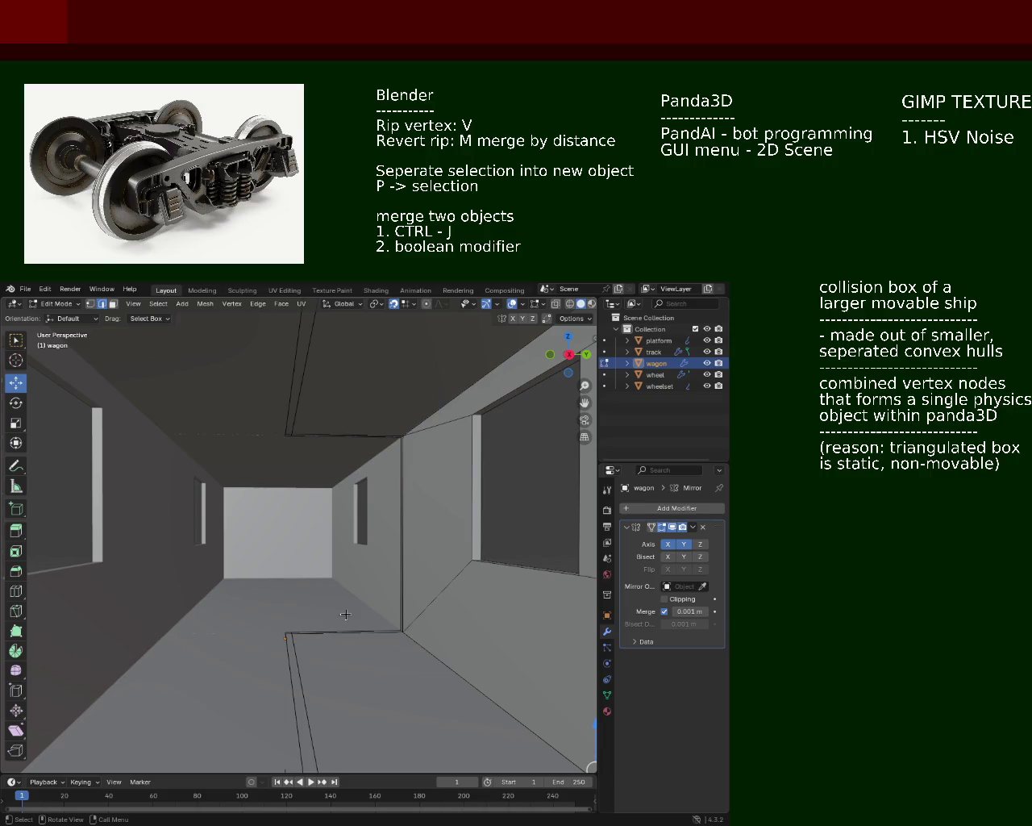
pyautogui.moveTo(347, 633)
pyautogui.mouseDown(button='middle')
pyautogui.moveTo(312, 611)
pyautogui.moveTo(306, 553)
pyautogui.moveTo(328, 542)
pyautogui.moveTo(304, 539)
pyautogui.moveTo(347, 593)
pyautogui.moveTo(308, 555)
pyautogui.mouseUp(button='middle')
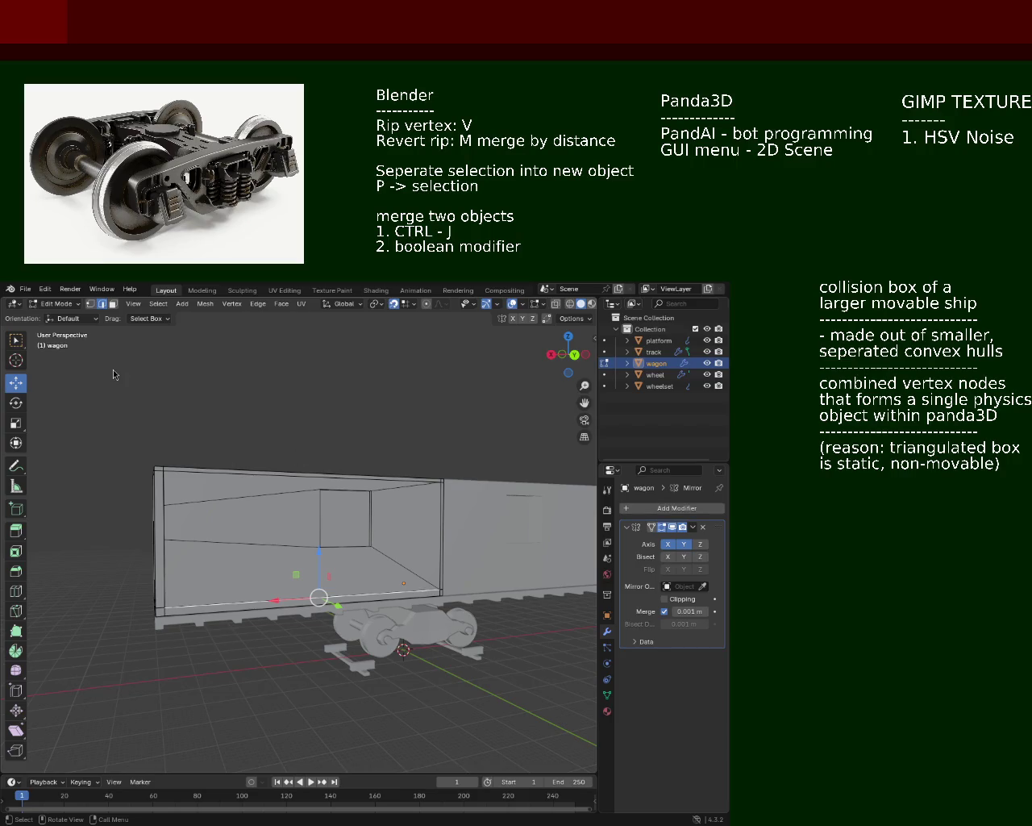
pyautogui.moveTo(113, 369)
pyautogui.mouseDown(button='middle')
pyautogui.moveTo(63, 556)
pyautogui.moveTo(103, 581)
pyautogui.mouseUp(button='middle')
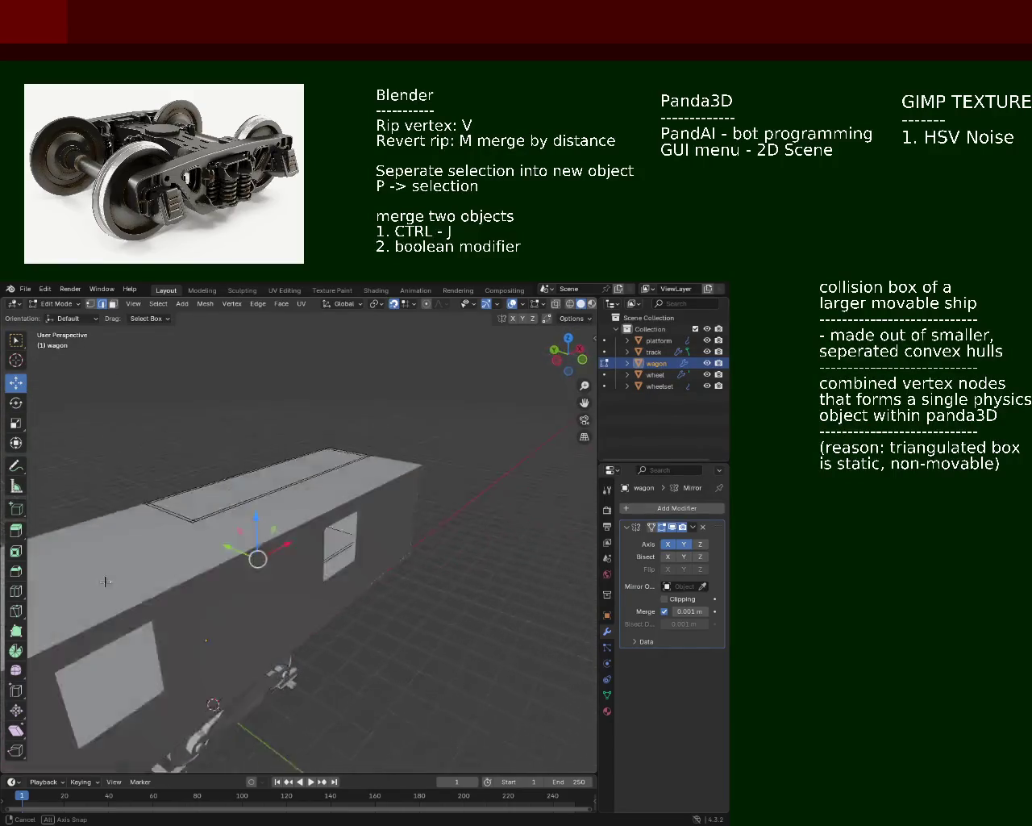
pyautogui.moveTo(103, 581)
pyautogui.mouseDown(button='middle')
pyautogui.moveTo(259, 554)
pyautogui.moveTo(174, 557)
pyautogui.moveTo(367, 610)
pyautogui.moveTo(123, 595)
pyautogui.moveTo(276, 589)
pyautogui.moveTo(293, 571)
pyautogui.moveTo(156, 545)
pyautogui.mouseUp(button='middle')
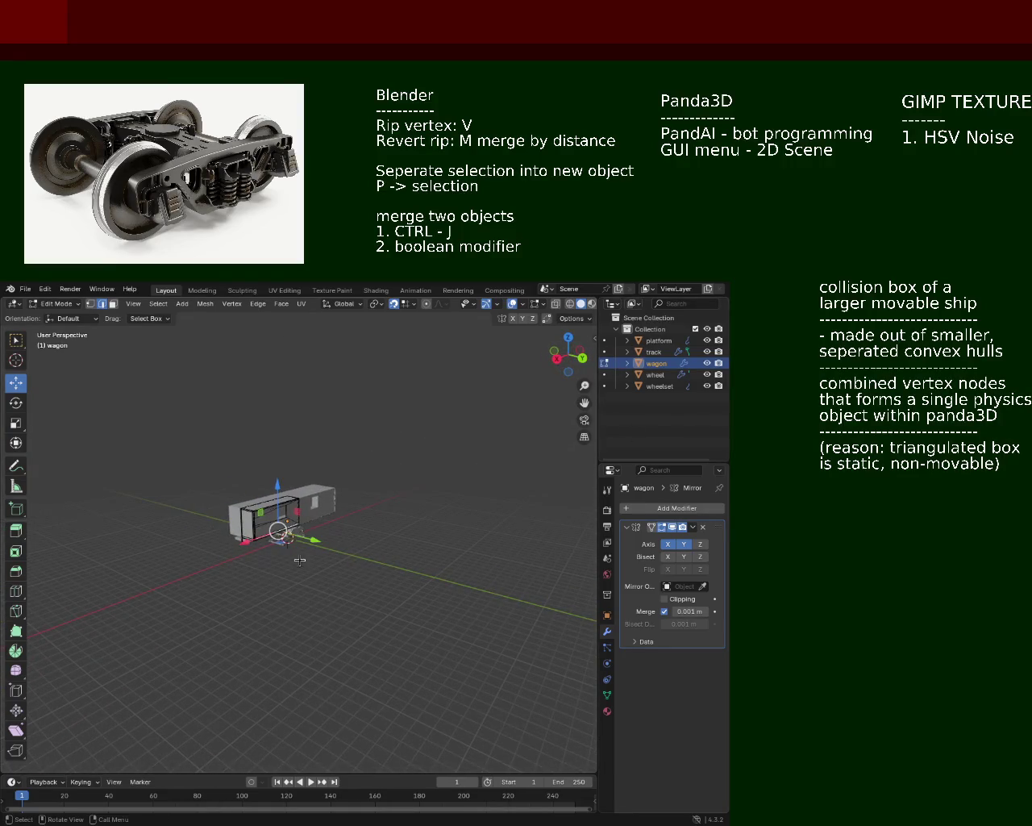
pyautogui.keyDown('ctrl'); pyautogui.moveTo(365, 536); pyautogui.dragTo(471, 428, button='middle'); pyautogui.keyUp('ctrl')
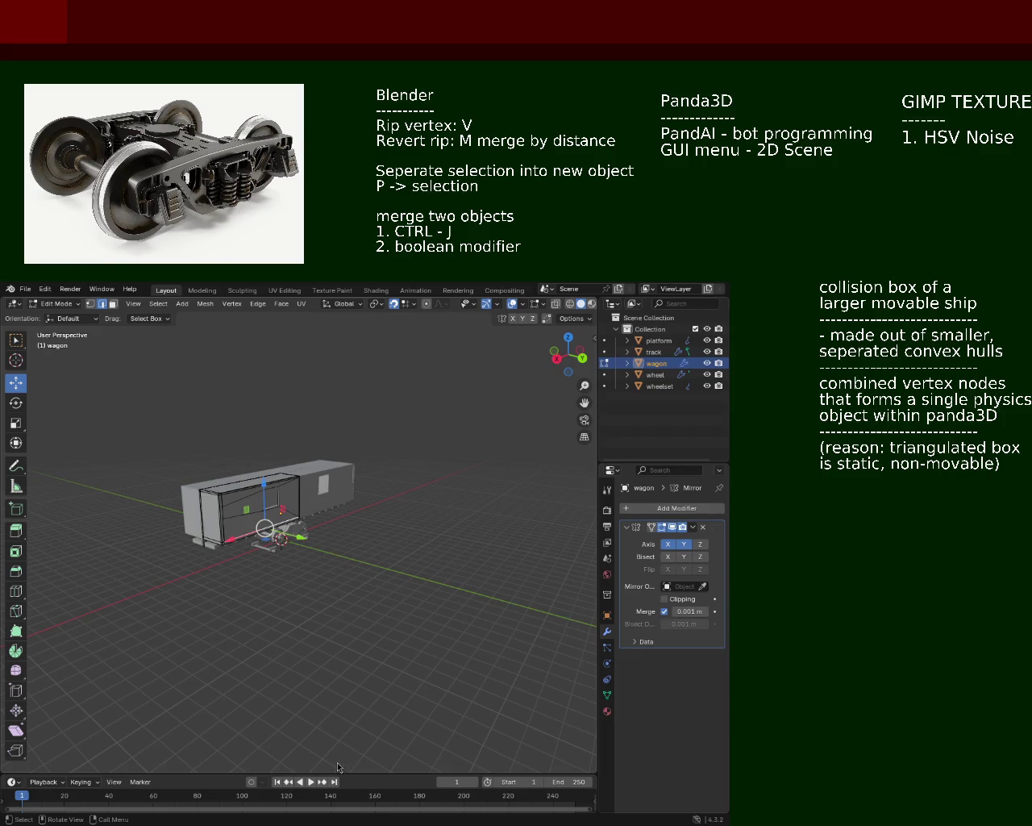
pyautogui.moveTo(238, 486)
pyautogui.mouseDown(button='middle')
pyautogui.moveTo(413, 440)
pyautogui.moveTo(477, 457)
pyautogui.mouseUp(button='middle')
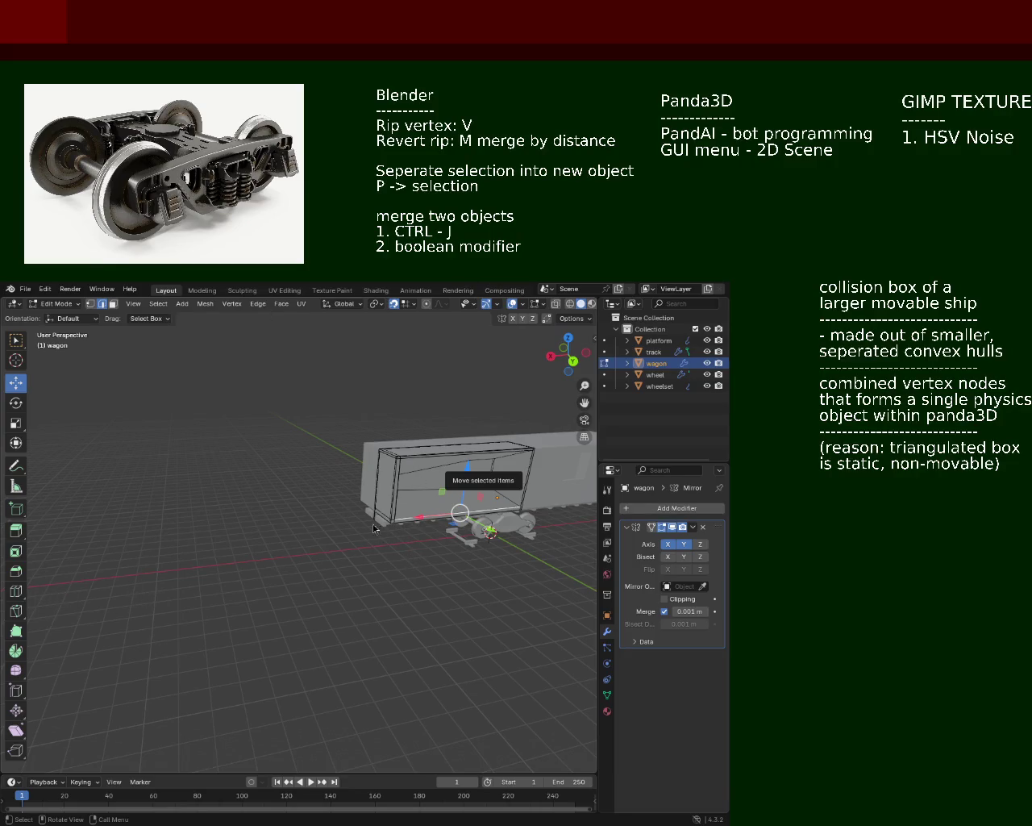
pyautogui.moveTo(301, 416)
pyautogui.mouseDown(button='middle')
pyautogui.moveTo(323, 531)
pyautogui.moveTo(500, 545)
pyautogui.moveTo(435, 513)
pyautogui.moveTo(212, 528)
pyautogui.moveTo(290, 604)
pyautogui.moveTo(235, 529)
pyautogui.moveTo(280, 550)
pyautogui.moveTo(204, 553)
pyautogui.moveTo(337, 559)
pyautogui.moveTo(399, 609)
pyautogui.moveTo(249, 546)
pyautogui.moveTo(248, 486)
pyautogui.moveTo(318, 505)
pyautogui.moveTo(401, 486)
pyautogui.moveTo(391, 572)
pyautogui.moveTo(362, 559)
pyautogui.moveTo(385, 577)
pyautogui.moveTo(344, 525)
pyautogui.moveTo(351, 564)
pyautogui.moveTo(286, 579)
pyautogui.moveTo(296, 554)
pyautogui.moveTo(283, 537)
pyautogui.moveTo(246, 597)
pyautogui.moveTo(254, 578)
pyautogui.moveTo(321, 579)
pyautogui.moveTo(272, 581)
pyautogui.mouseUp(button='middle')
# Zoom in and orbit to a low angle to view the square window openings in the wagon side
pyautogui.scroll(2, 402, 614)
pyautogui.scroll(3, 402, 614)
pyautogui.scroll(-3, 403, 613)
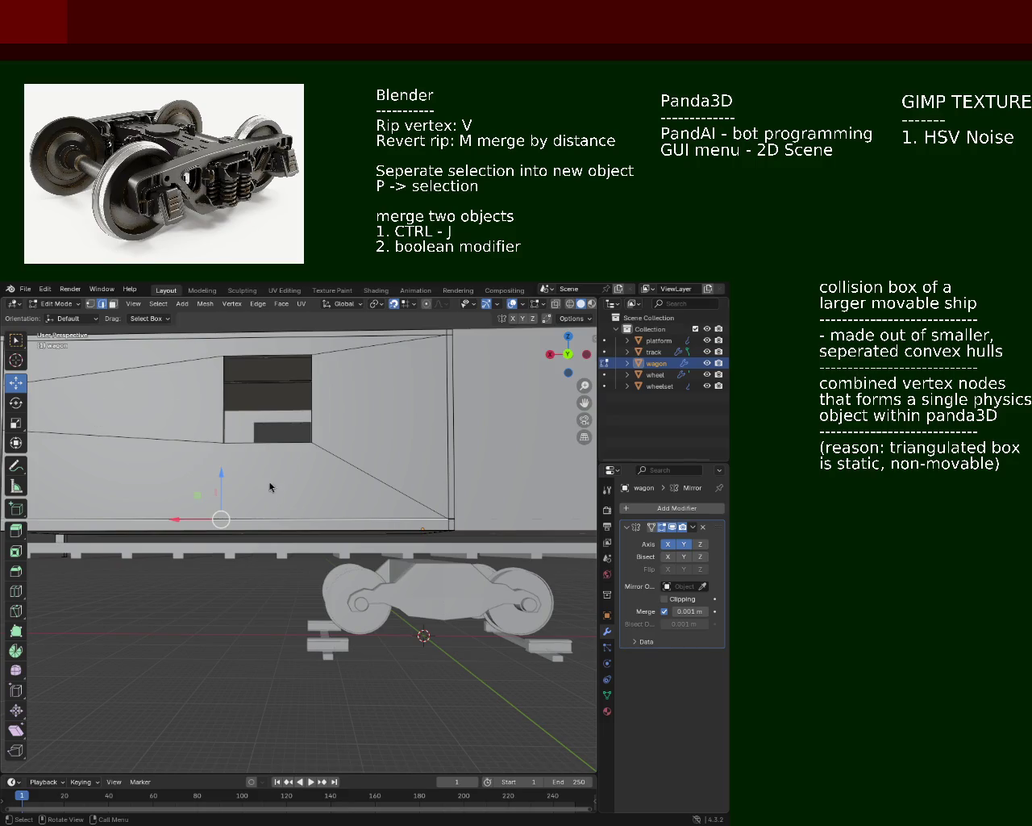
pyautogui.moveTo(258, 480)
pyautogui.mouseDown(button='middle')
pyautogui.moveTo(277, 523)
pyautogui.moveTo(185, 476)
pyautogui.moveTo(148, 491)
pyautogui.moveTo(150, 509)
pyautogui.moveTo(396, 491)
pyautogui.moveTo(385, 578)
pyautogui.moveTo(307, 612)
pyautogui.mouseUp(button='middle')
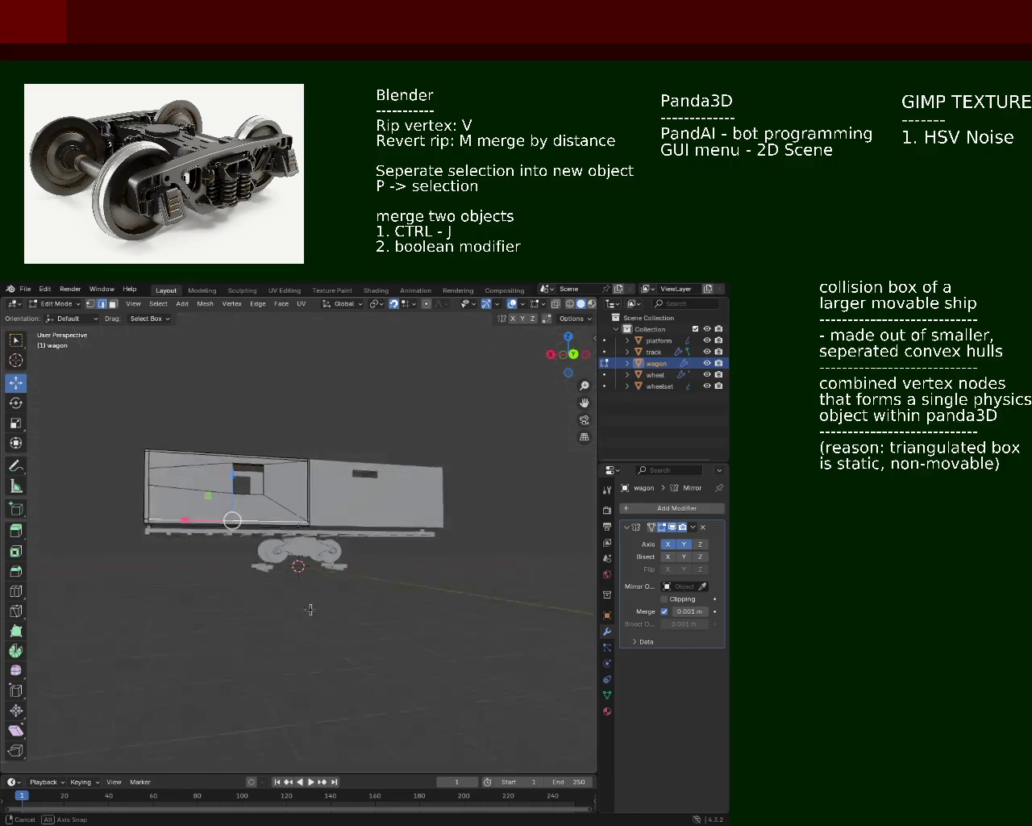
# After viewing the wagon's top and side, start moving the selected small bottom part locked to the X axis
pyautogui.moveTo(307, 612)
pyautogui.mouseDown(button='middle')
pyautogui.moveTo(273, 572)
pyautogui.moveTo(275, 512)
pyautogui.moveTo(306, 530)
pyautogui.moveTo(304, 466)
pyautogui.moveTo(318, 486)
pyautogui.mouseUp(button='middle')
pyautogui.scroll(3, 348, 518)
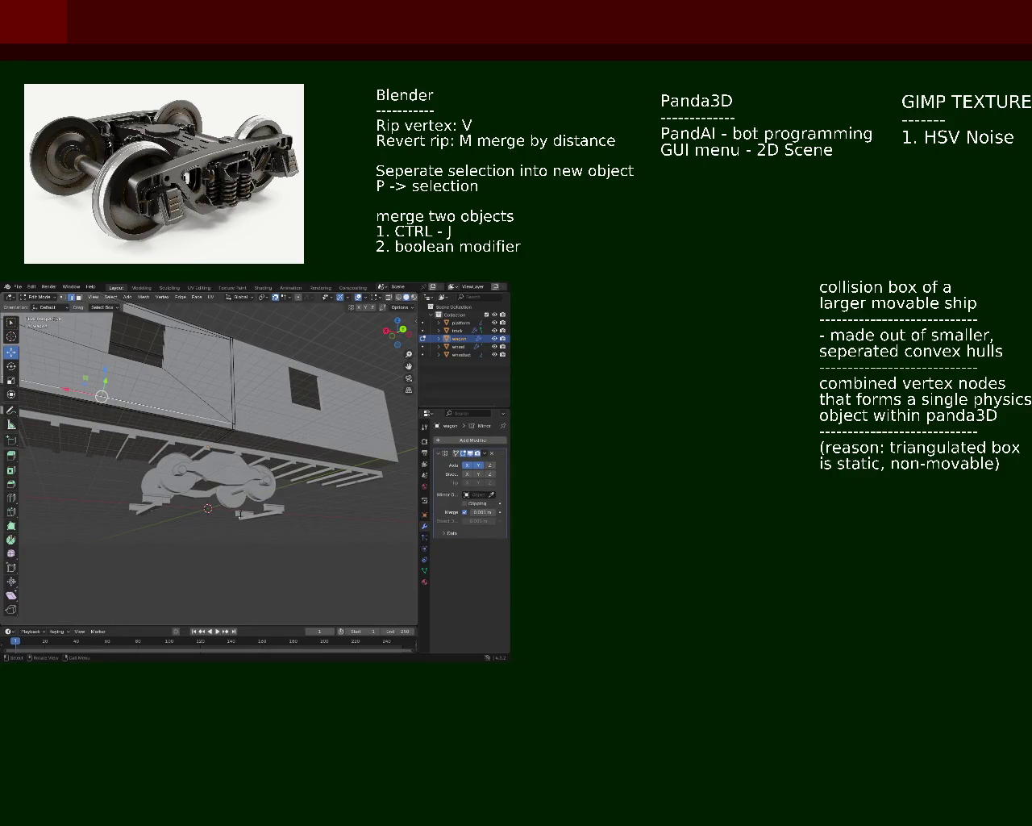
pyautogui.press('g')
pyautogui.press('x')
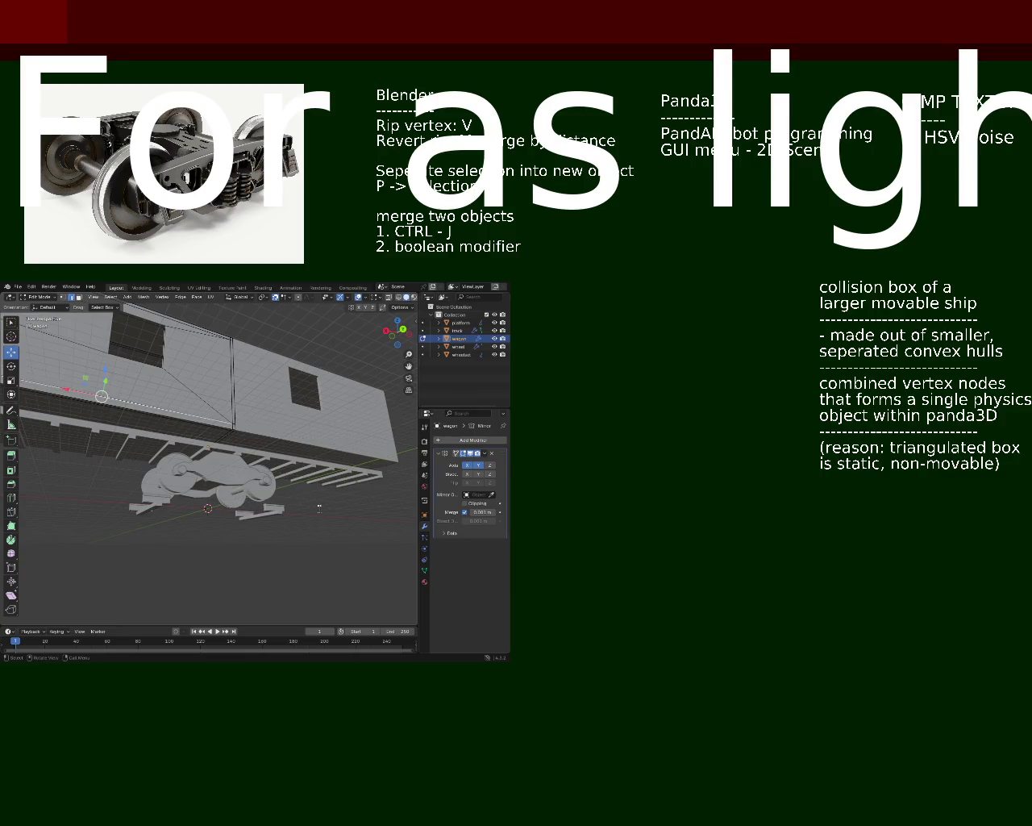
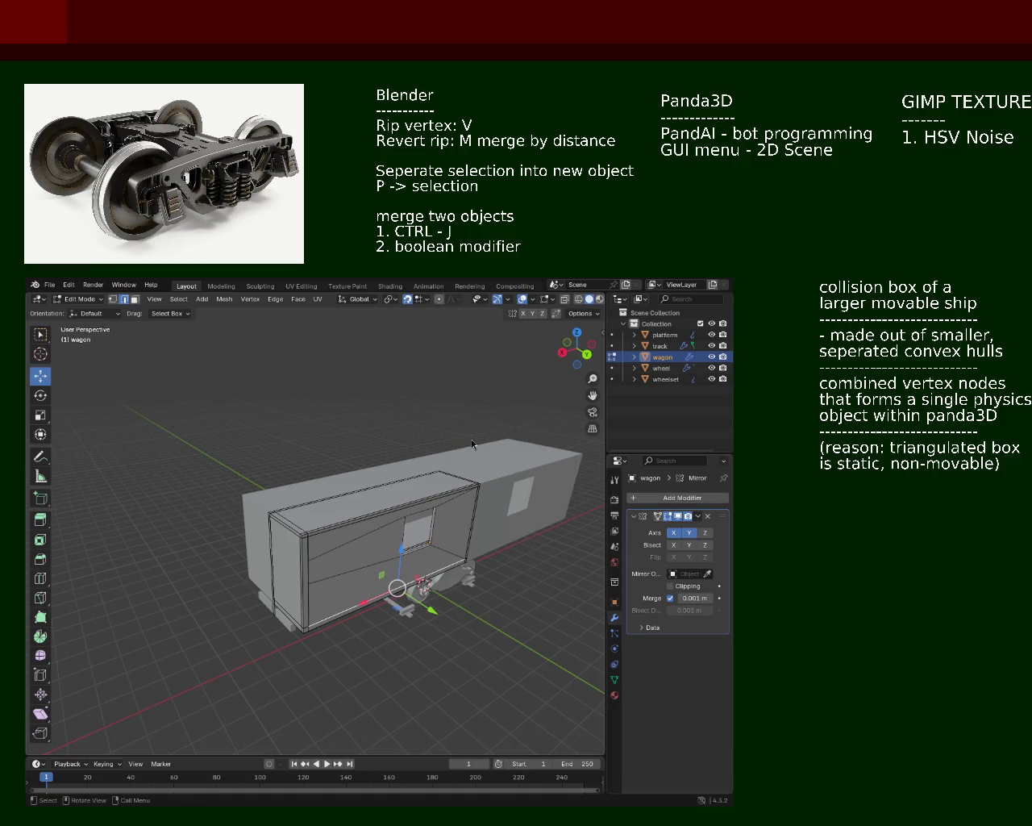
# Orbit to a low side view and delete the old wagon body object
pyautogui.moveTo(357, 527)
pyautogui.mouseDown(button='middle')
pyautogui.moveTo(402, 547)
pyautogui.moveTo(353, 523)
pyautogui.mouseUp(button='middle')
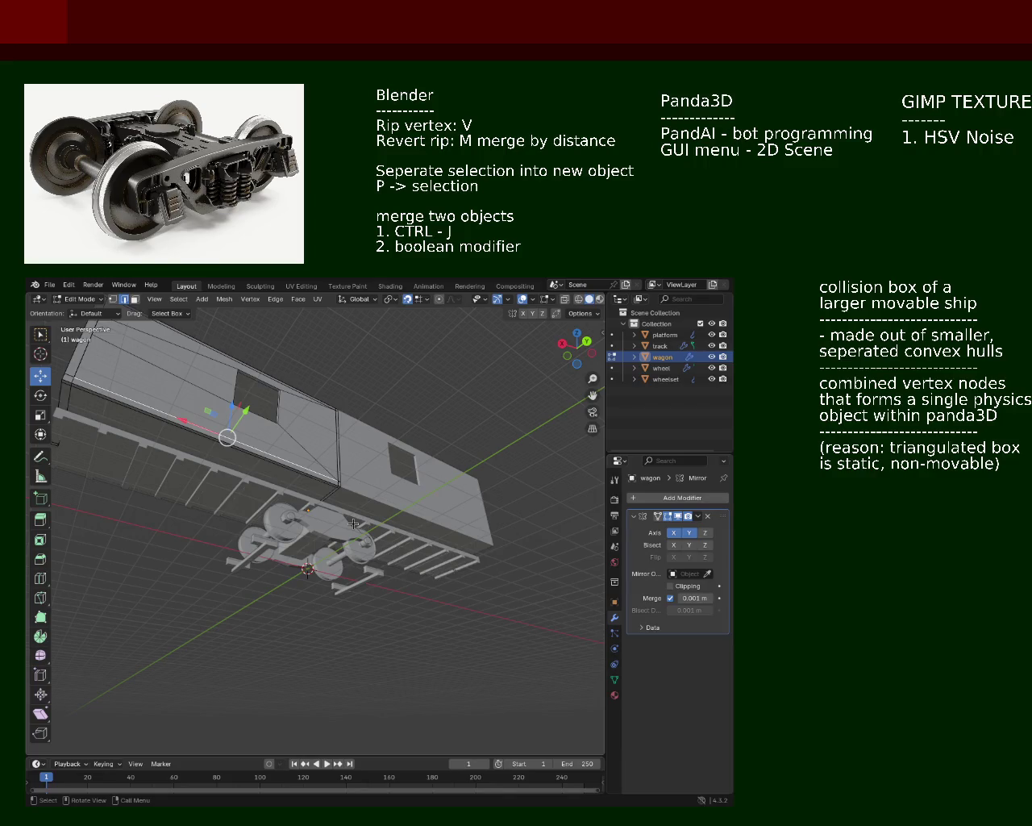
pyautogui.moveTo(353, 524)
pyautogui.mouseDown(button='middle')
pyautogui.moveTo(138, 568)
pyautogui.moveTo(292, 555)
pyautogui.moveTo(380, 570)
pyautogui.moveTo(332, 555)
pyautogui.moveTo(347, 491)
pyautogui.moveTo(296, 526)
pyautogui.moveTo(526, 464)
pyautogui.mouseUp(button='middle')
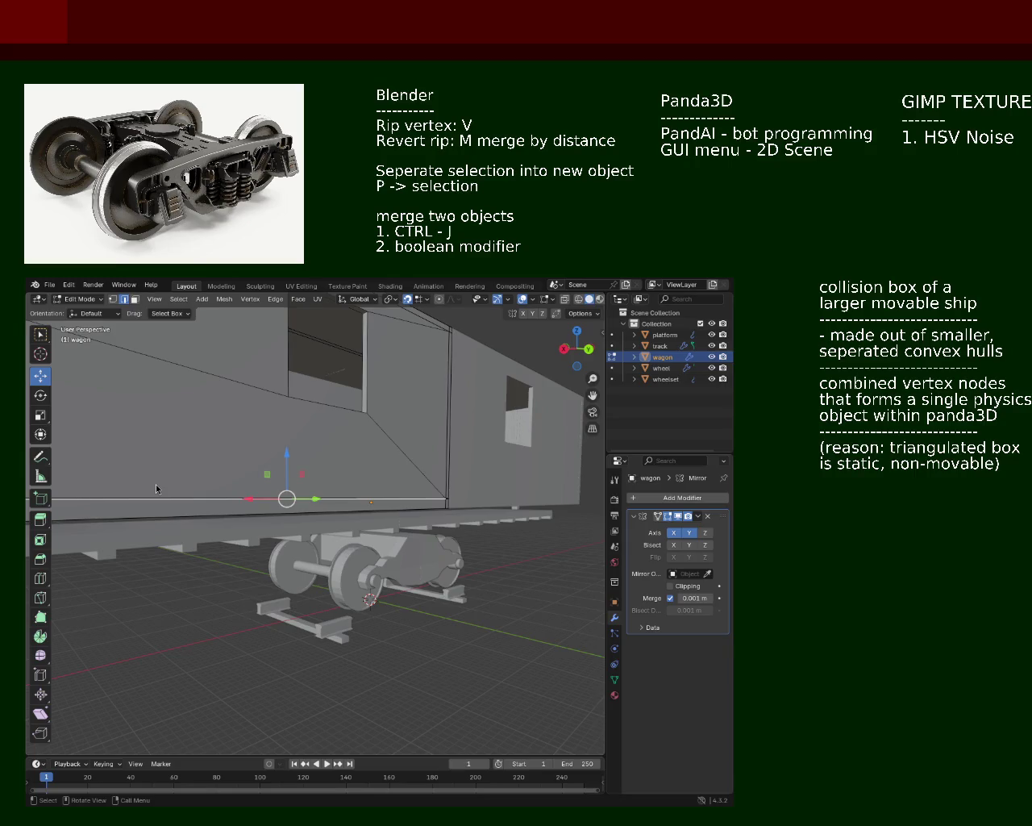
pyautogui.moveTo(239, 417)
pyautogui.mouseDown(button='middle')
pyautogui.moveTo(316, 516)
pyautogui.moveTo(295, 473)
pyautogui.moveTo(347, 464)
pyautogui.moveTo(300, 535)
pyautogui.moveTo(321, 543)
pyautogui.moveTo(378, 516)
pyautogui.moveTo(325, 524)
pyautogui.moveTo(387, 475)
pyautogui.mouseUp(button='middle')
pyautogui.press('Delete')
# Zoom and level the view into a straight side view of the remaining platform and wheelset
pyautogui.scroll(-3, 300, 536)
pyautogui.scroll(2, 321, 542)
pyautogui.scroll(3, 321, 543)
pyautogui.scroll(2, 351, 552)
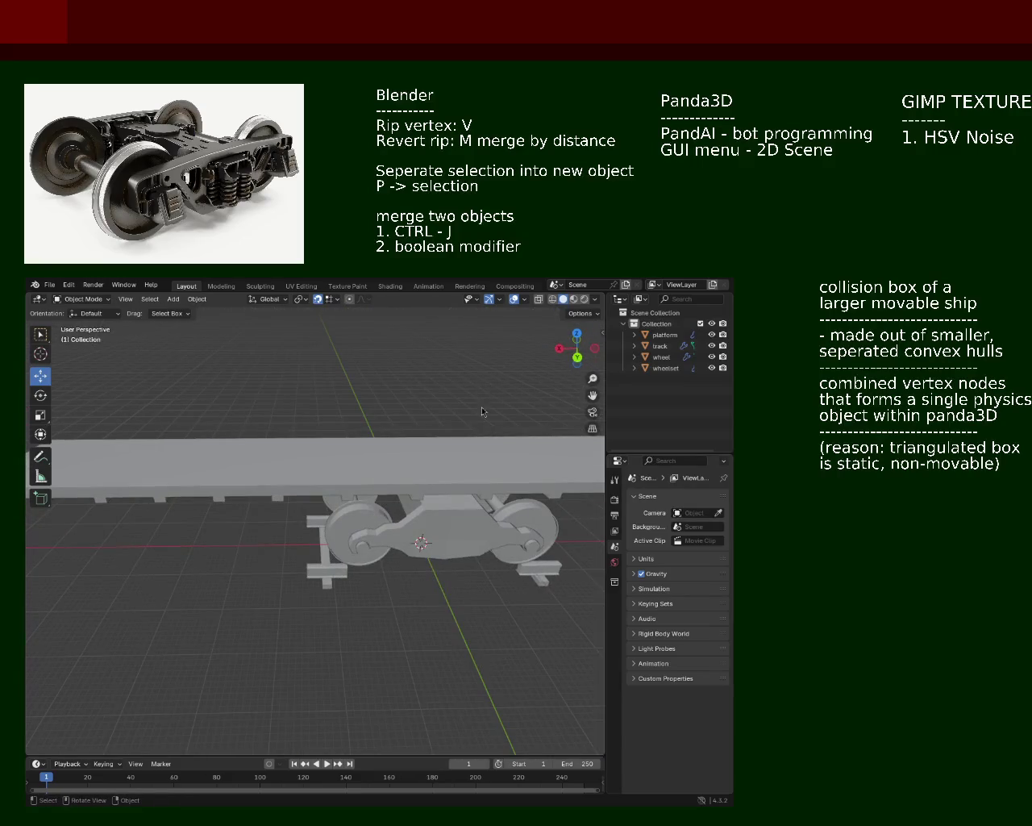
pyautogui.moveTo(469, 426)
pyautogui.mouseDown(button='middle')
pyautogui.moveTo(500, 461)
pyautogui.moveTo(484, 468)
pyautogui.moveTo(444, 431)
pyautogui.mouseUp(button='middle')
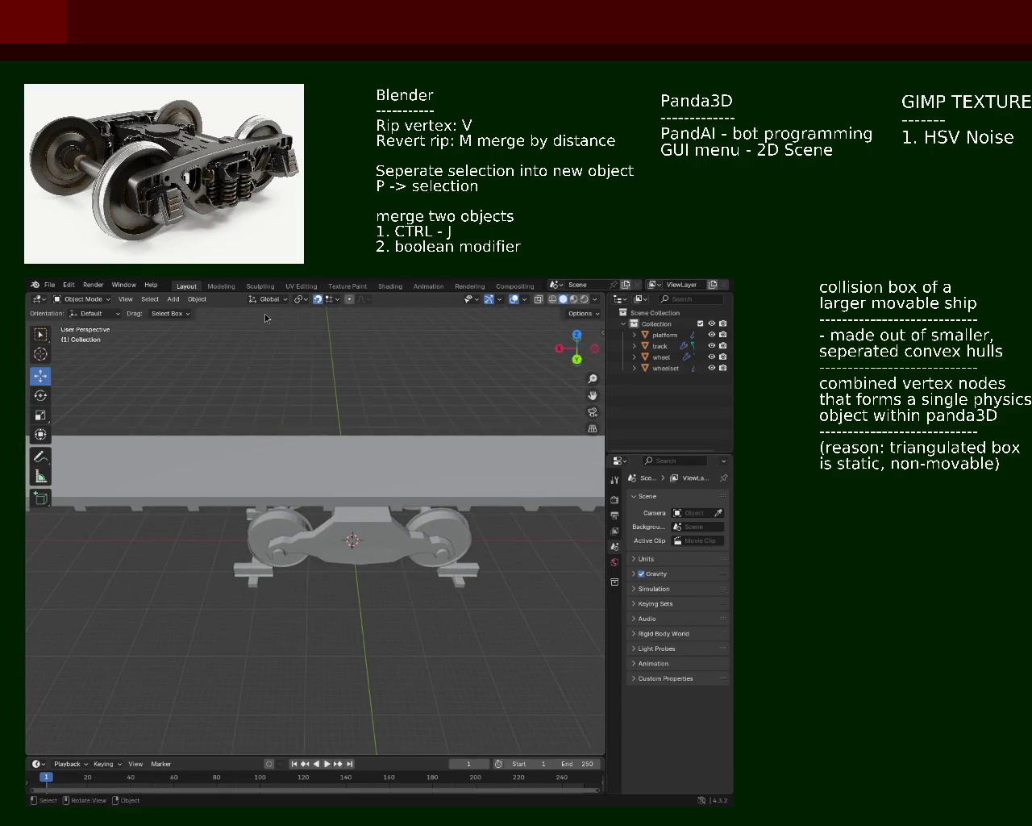
pyautogui.click(197, 299)
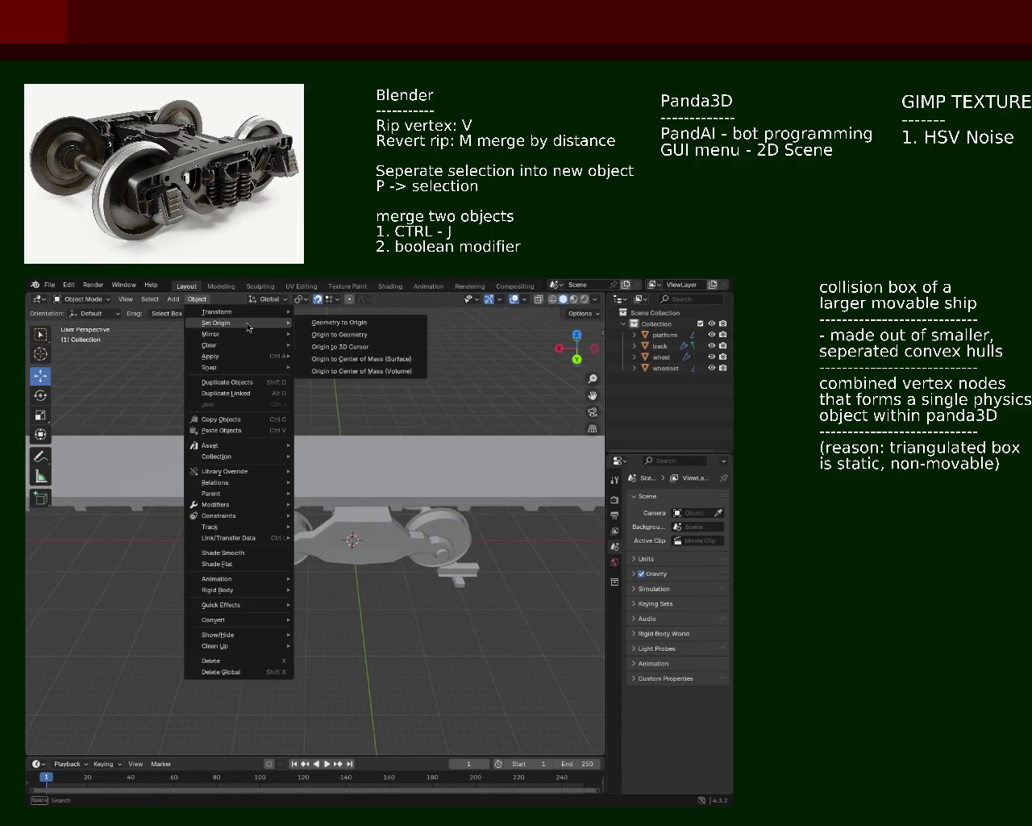
# Add a new cube and raise it above the platform
pyautogui.click(172, 299)
pyautogui.moveTo(188, 311)
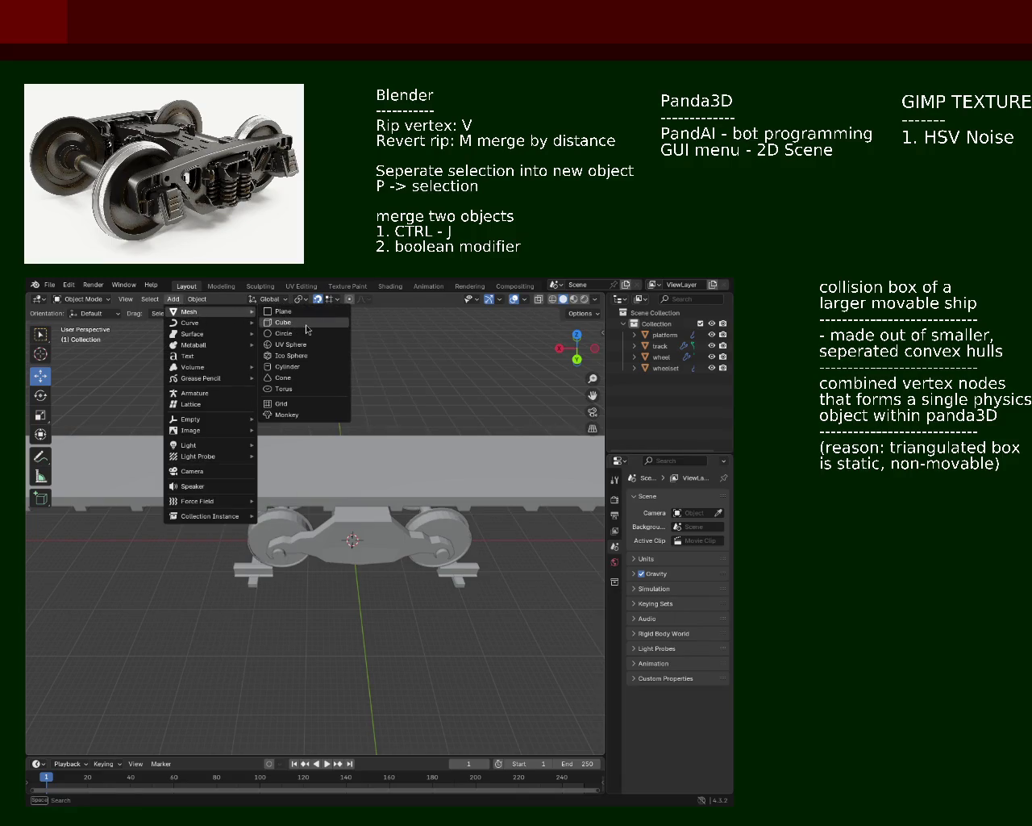
pyautogui.click(305, 324)
pyautogui.moveTo(362, 517); pyautogui.dragTo(360, 438)
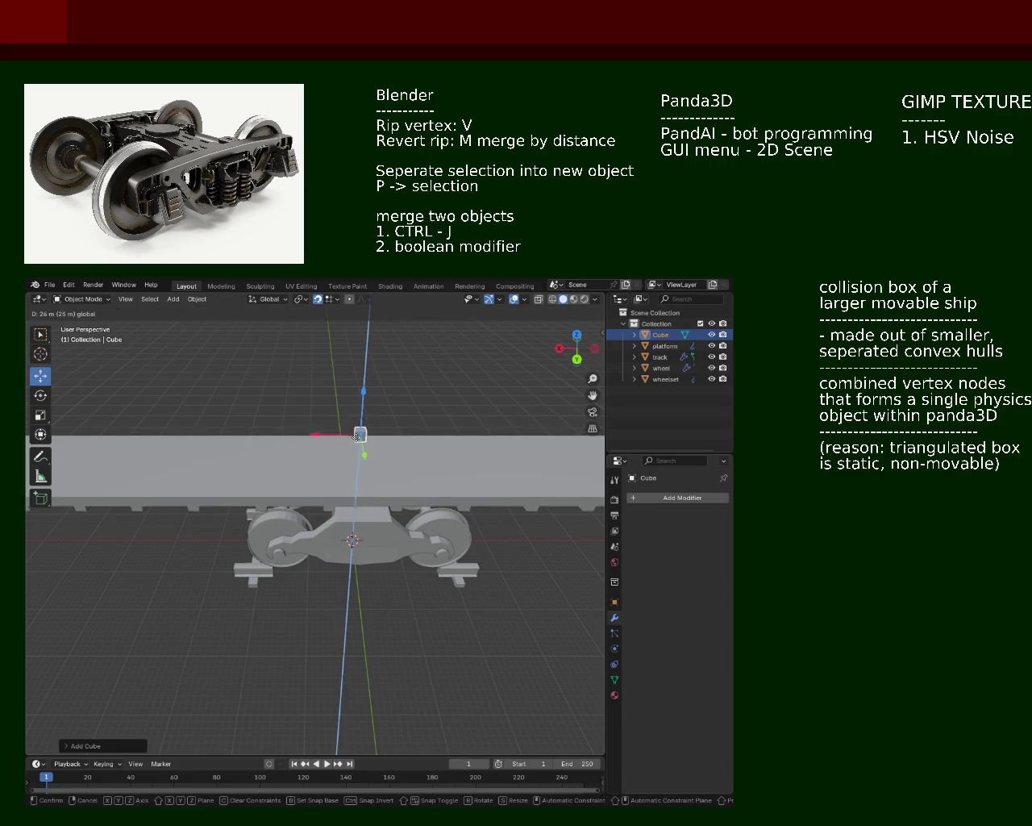
pyautogui.moveTo(360, 438)
pyautogui.mouseDown(button='middle')
pyautogui.moveTo(360, 502)
pyautogui.moveTo(350, 490)
pyautogui.mouseUp(button='middle')
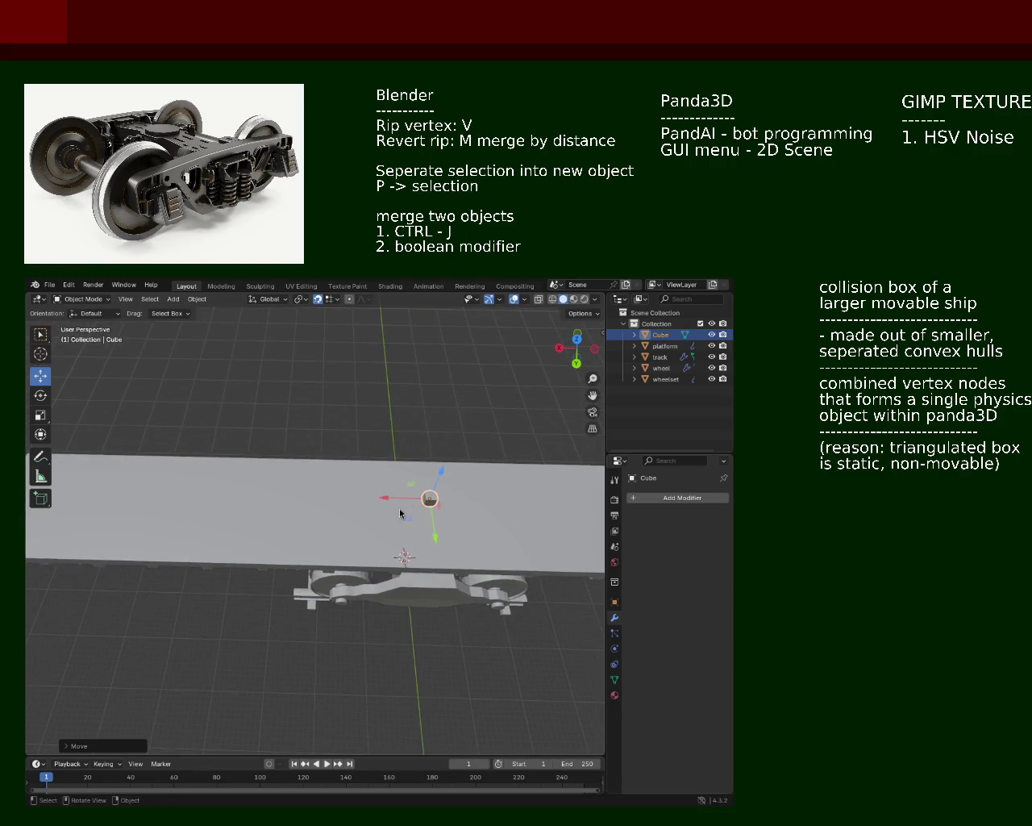
pyautogui.click(299, 468)
pyautogui.moveTo(299, 468)
pyautogui.mouseDown(button='middle')
pyautogui.moveTo(328, 478)
pyautogui.moveTo(306, 498)
pyautogui.mouseUp(button='middle')
pyautogui.click(353, 548)
# In Edit Mode with vertex select, subdivide the cube's top-left edge
pyautogui.press('Tab')
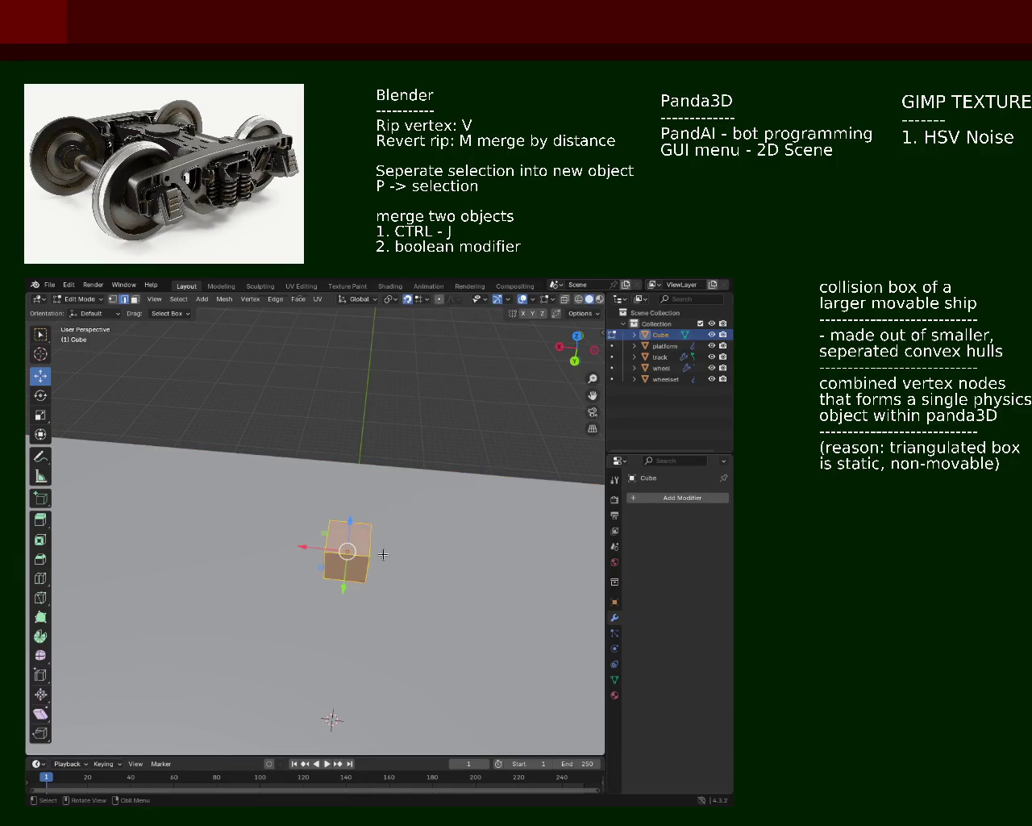
pyautogui.click(383, 560)
pyautogui.click(333, 554)
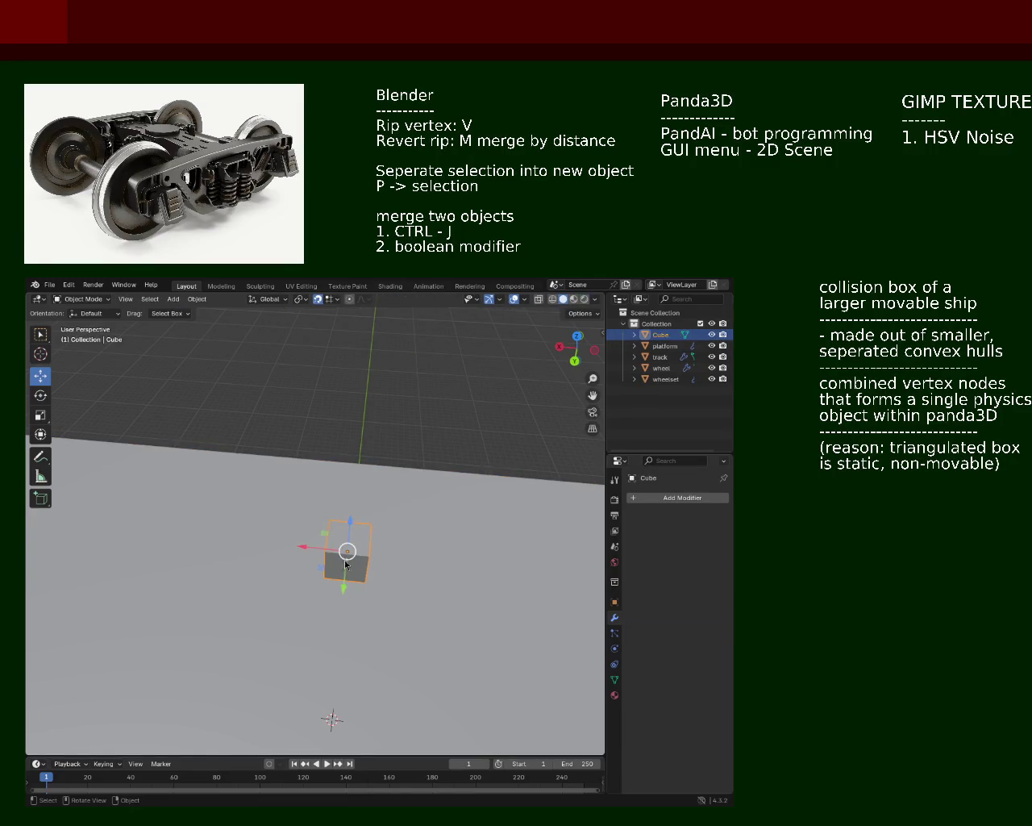
pyautogui.click(113, 299)
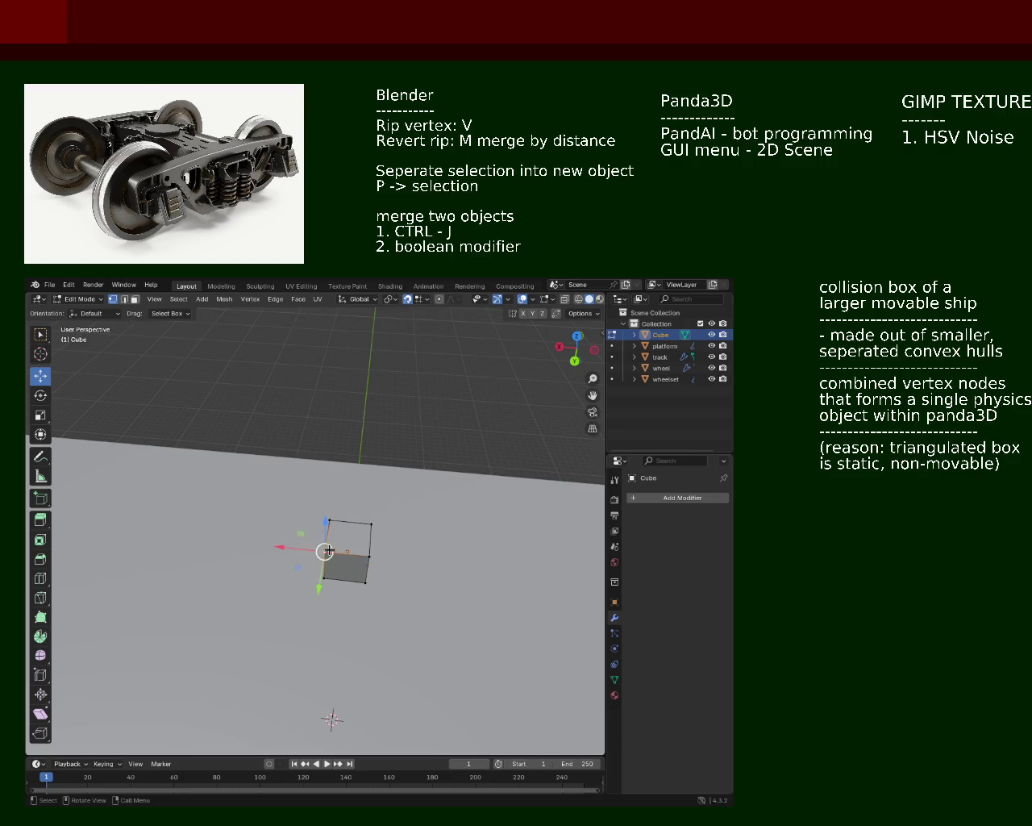
pyautogui.click(329, 520)
pyautogui.rightClick(371, 528)
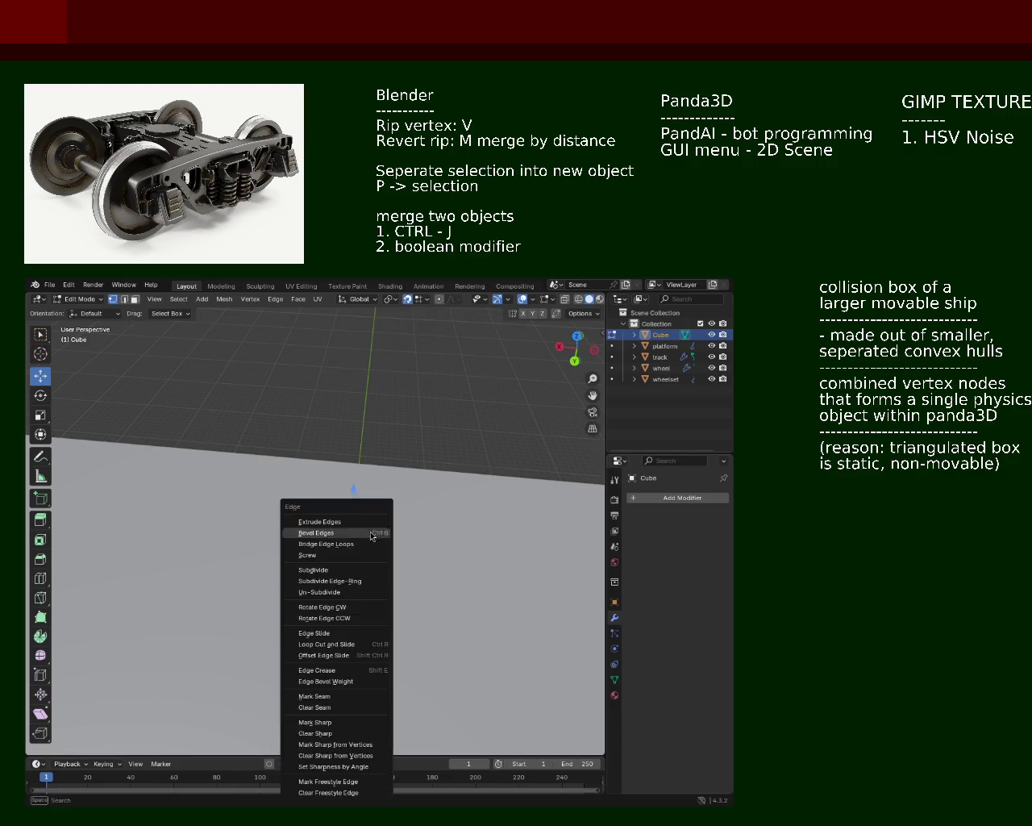
pyautogui.click(339, 523)
pyautogui.moveTo(339, 523)
pyautogui.mouseDown(button='middle')
pyautogui.moveTo(309, 493)
pyautogui.moveTo(264, 509)
pyautogui.moveTo(387, 525)
pyautogui.mouseUp(button='middle')
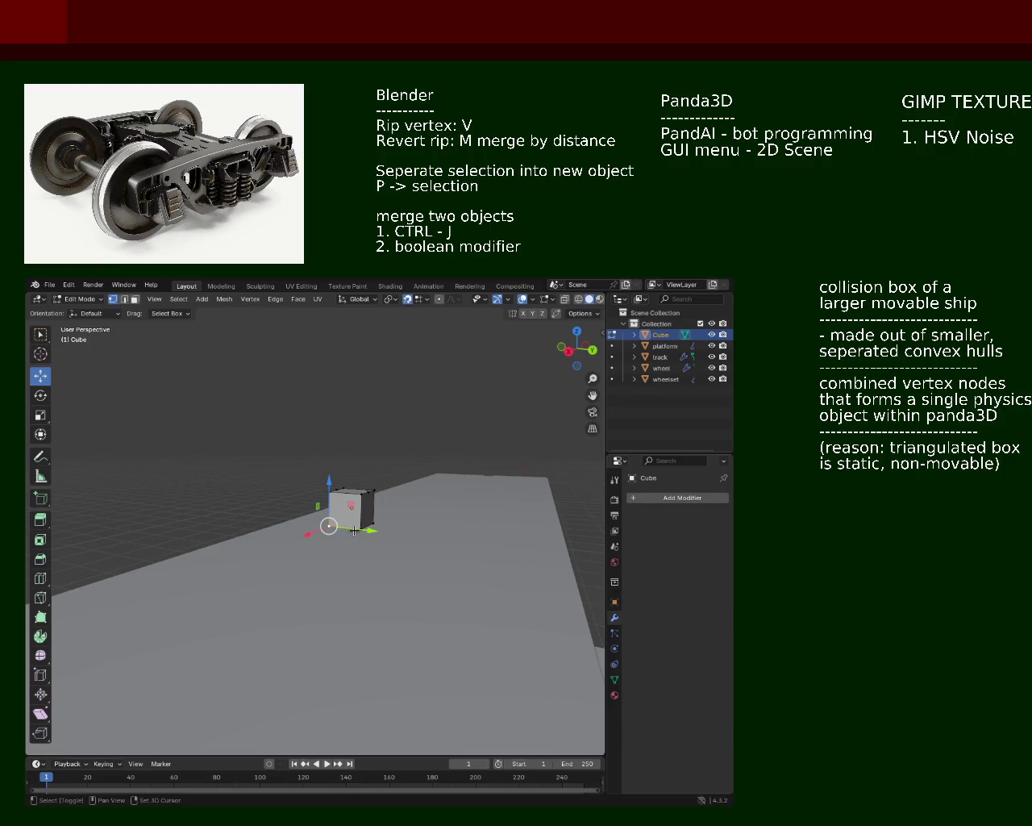
pyautogui.keyDown('shift'); pyautogui.click(359, 495); pyautogui.keyUp('shift')
# Cancel an accidental stretch and select the cube's top-front and top-back edges
pyautogui.moveTo(358, 496)
pyautogui.mouseDown(button='middle')
pyautogui.moveTo(343, 583)
pyautogui.moveTo(328, 474)
pyautogui.moveTo(338, 564)
pyautogui.mouseUp(button='middle')
pyautogui.click(304, 513)
pyautogui.keyDown('shift'); pyautogui.click(395, 533); pyautogui.keyUp('shift')
pyautogui.rightClick(394, 533)
pyautogui.click(347, 526)
pyautogui.rightClick(347, 516)
pyautogui.click(355, 523)
pyautogui.hotkey('ctrl', 'e')
pyautogui.press('Escape')
pyautogui.click(346, 618)
pyautogui.click(347, 493)
pyautogui.keyDown('shift'); pyautogui.click(433, 504); pyautogui.keyUp('shift')
pyautogui.click(357, 520)
# Subdivide the selected top edges to add centre cuts across the cube's top
pyautogui.moveTo(345, 585)
pyautogui.mouseDown(button='middle')
pyautogui.moveTo(351, 552)
pyautogui.moveTo(358, 579)
pyautogui.mouseUp(button='middle')
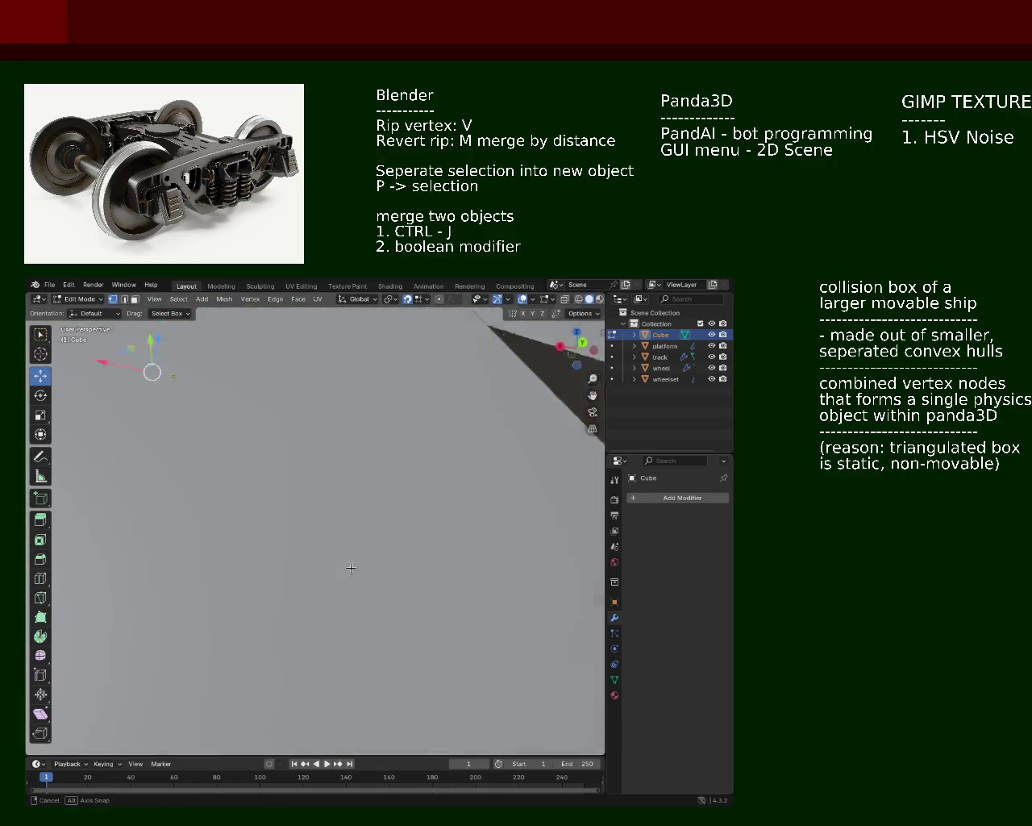
pyautogui.moveTo(358, 579)
pyautogui.mouseDown(button='middle')
pyautogui.moveTo(204, 493)
pyautogui.moveTo(315, 571)
pyautogui.moveTo(332, 546)
pyautogui.moveTo(290, 569)
pyautogui.moveTo(381, 577)
pyautogui.mouseUp(button='middle')
pyautogui.rightClick(314, 504)
pyautogui.click(314, 503)
pyautogui.click(314, 503)
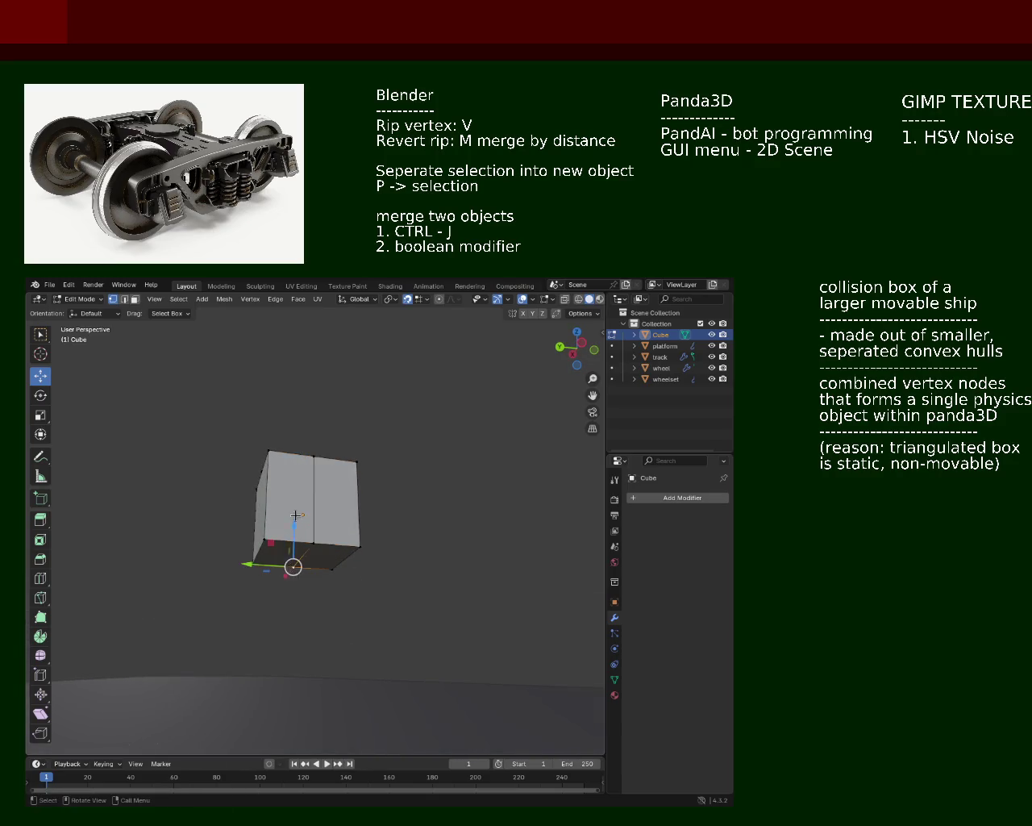
pyautogui.click(381, 535)
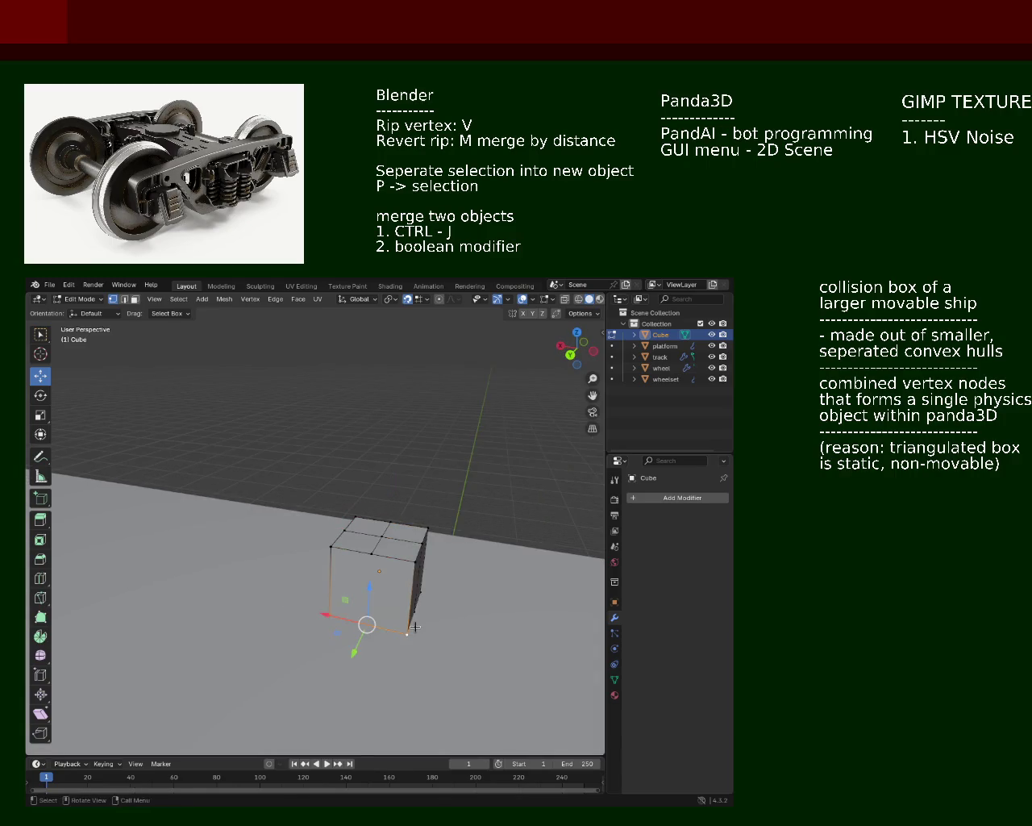
pyautogui.rightClick(379, 516)
pyautogui.click(379, 516)
# Run Screw on a bottom edge, then select the cube's bottom and left edges
pyautogui.moveTo(379, 516); pyautogui.dragTo(380, 537, button='middle')
pyautogui.scroll(-5, 337, 552)
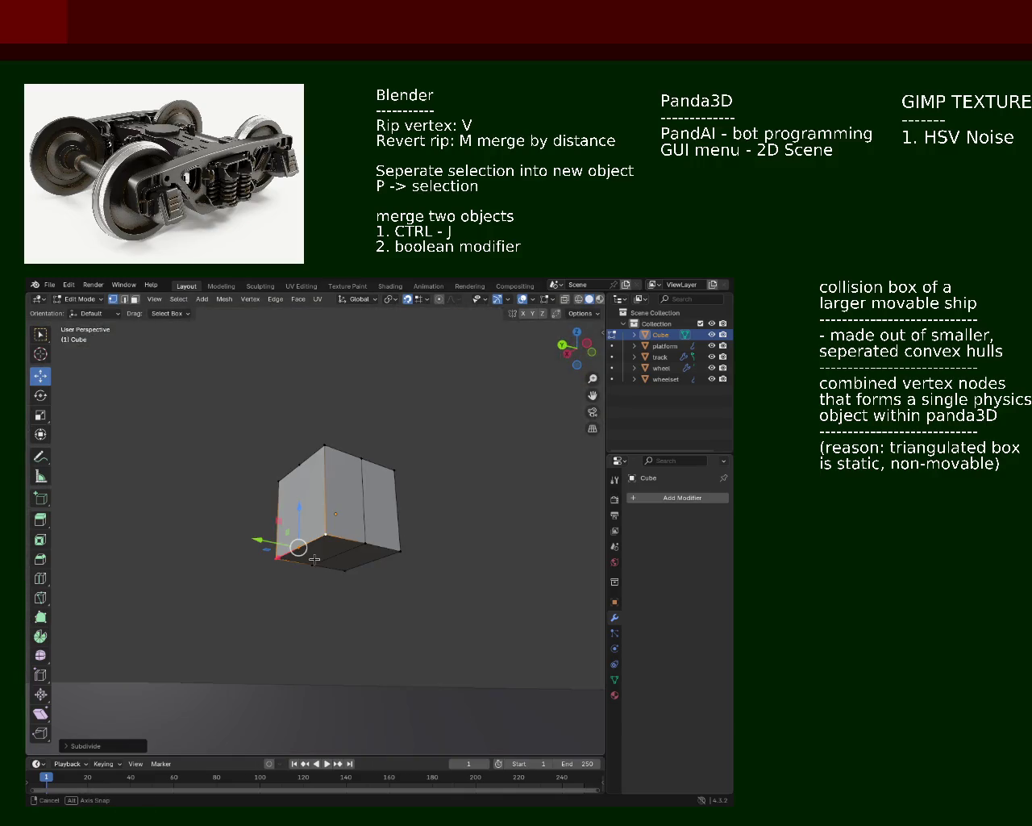
pyautogui.click(341, 556)
pyautogui.hotkey('ctrl', 'e')
pyautogui.click(341, 555)
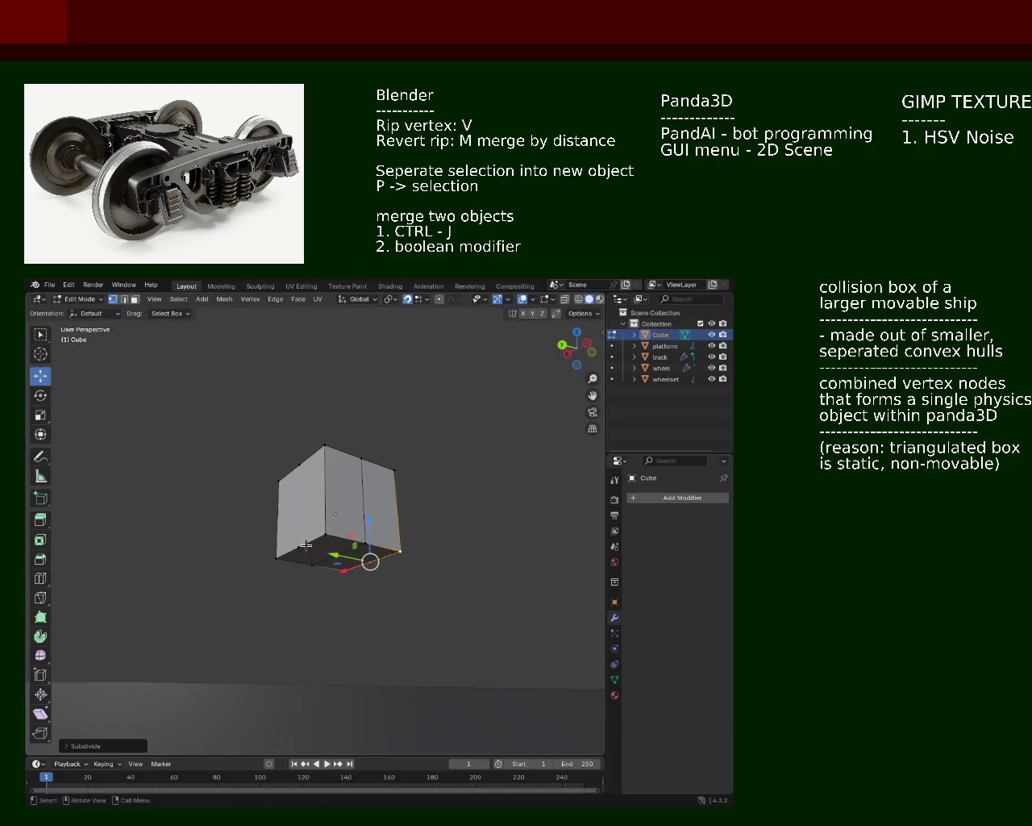
pyautogui.click(296, 548)
pyautogui.click(371, 560)
pyautogui.keyDown('shift'); pyautogui.click(301, 471); pyautogui.keyUp('shift')
pyautogui.keyDown('shift'); pyautogui.click(301, 475); pyautogui.keyUp('shift')
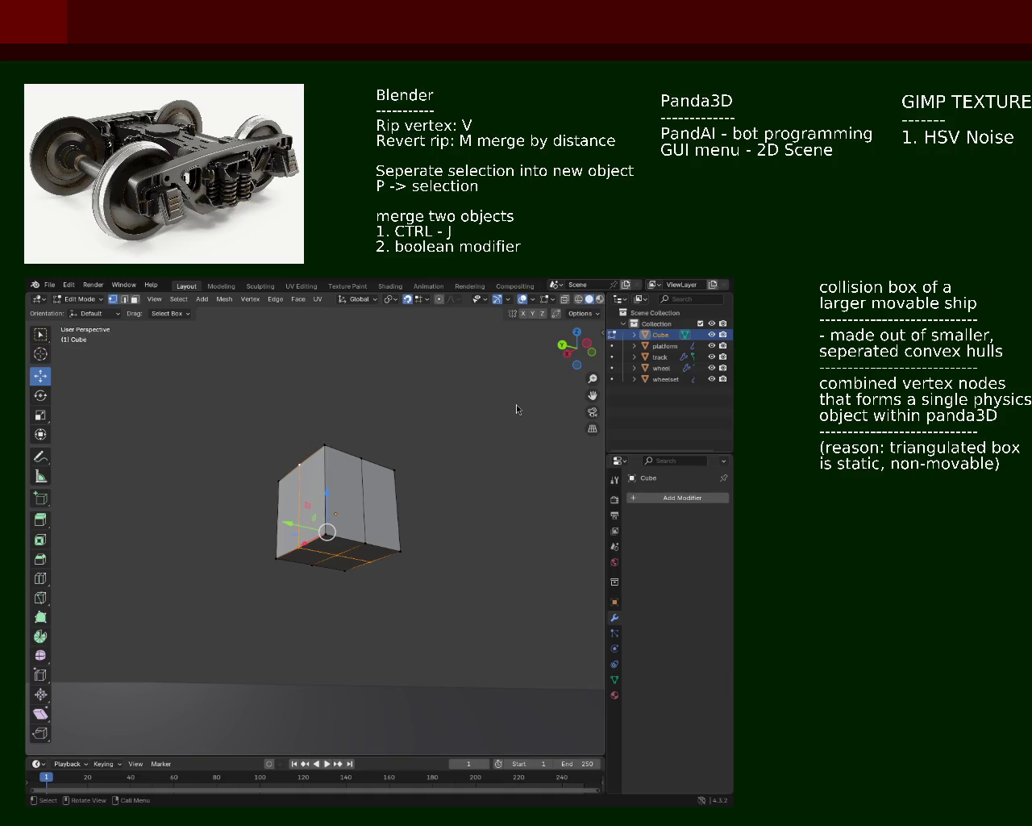
# Turn on X-ray, switch to face select, and delete the first faces including the cube's top
pyautogui.moveTo(312, 384)
pyautogui.mouseDown(button='middle')
pyautogui.moveTo(204, 532)
pyautogui.moveTo(230, 560)
pyautogui.mouseUp(button='middle')
pyautogui.keyDown('shift'); pyautogui.moveTo(242, 583); pyautogui.dragTo(235, 523, button='right'); pyautogui.keyUp('shift')
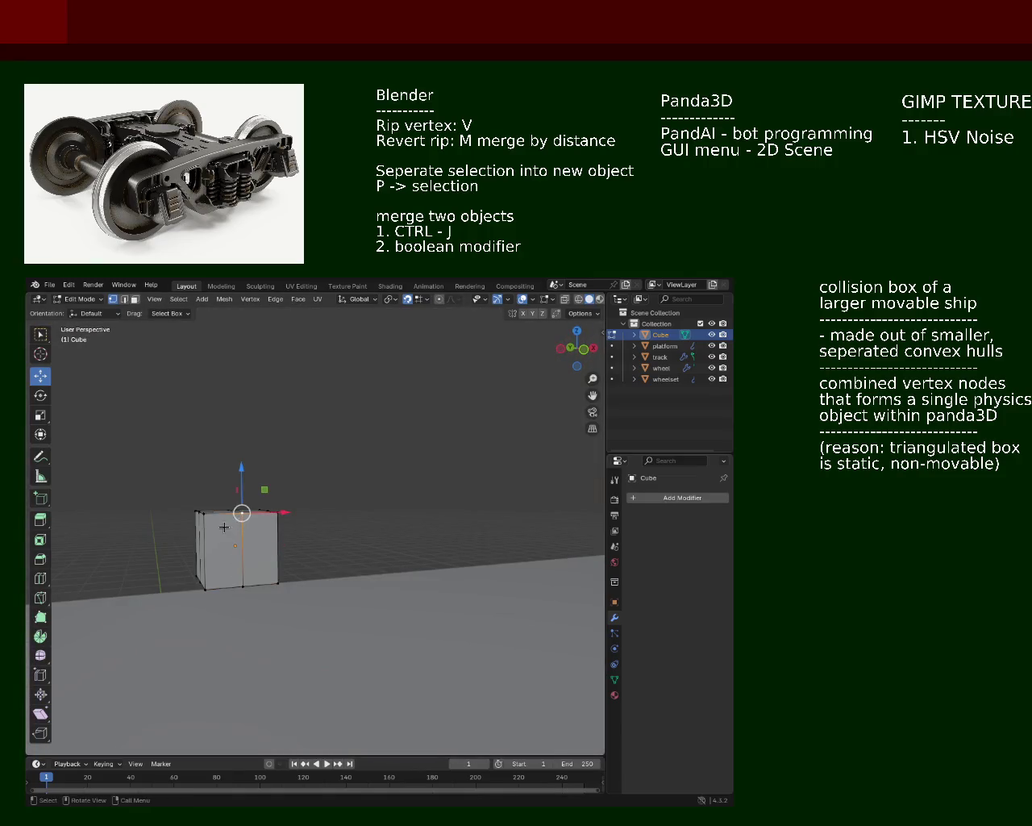
pyautogui.moveTo(236, 522); pyautogui.dragTo(162, 316, button='middle')
pyautogui.hotkey('alt', 'z')
pyautogui.click(135, 299)
pyautogui.click(314, 596)
pyautogui.press('x')
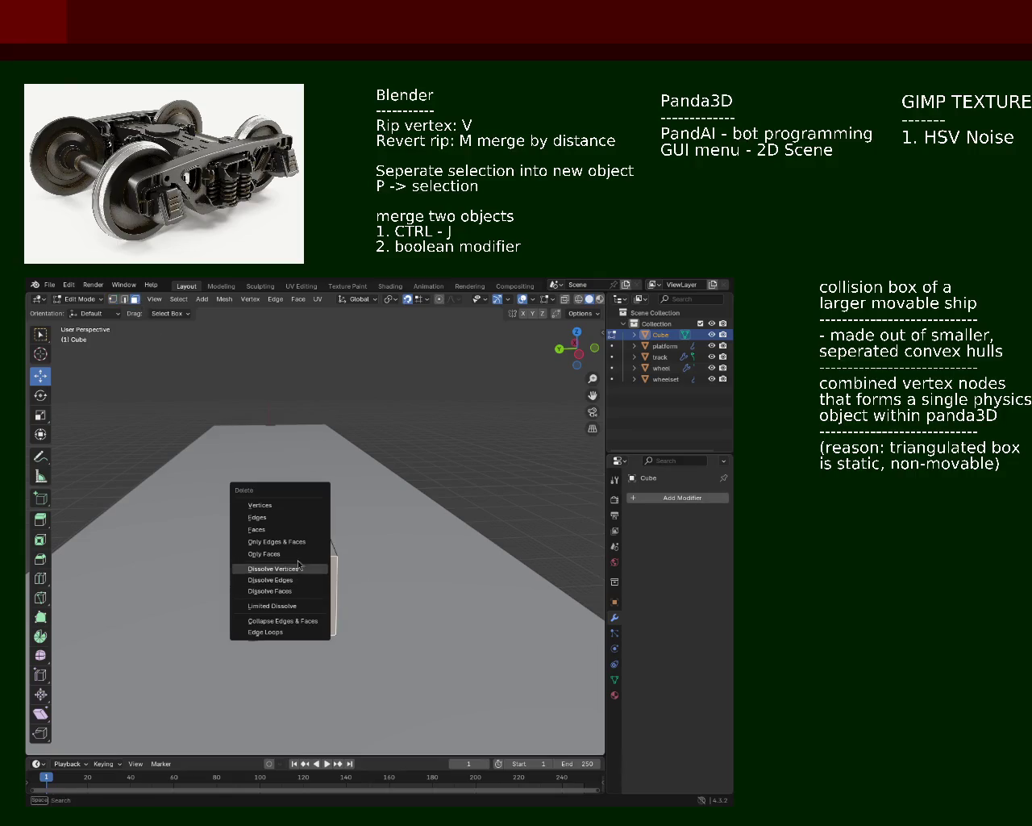
pyautogui.click(290, 529)
pyautogui.press('x')
pyautogui.click(303, 551)
pyautogui.press('x')
pyautogui.click(307, 535)
# Delete the cube's inner vertical faces one by one
pyautogui.click(271, 535)
pyautogui.press('x')
pyautogui.click(271, 536)
pyautogui.click(295, 548)
pyautogui.press('x')
pyautogui.click(295, 548)
pyautogui.click(274, 538)
pyautogui.press('x')
pyautogui.click(274, 539)
pyautogui.moveTo(274, 538)
pyautogui.mouseDown(button='middle')
pyautogui.moveTo(369, 541)
pyautogui.moveTo(380, 507)
pyautogui.moveTo(336, 585)
pyautogui.moveTo(292, 543)
pyautogui.moveTo(242, 550)
pyautogui.moveTo(204, 575)
pyautogui.moveTo(272, 609)
pyautogui.moveTo(281, 576)
pyautogui.mouseUp(button='middle')
pyautogui.press('x')
pyautogui.click(369, 545)
# Delete the remaining large faces, leaving only a narrow upright slice of the box
pyautogui.click(280, 575)
pyautogui.press('x')
pyautogui.click(281, 576)
pyautogui.press('x')
pyautogui.click(278, 569)
pyautogui.press('x')
pyautogui.click(275, 600)
pyautogui.click(273, 617)
pyautogui.press('x')
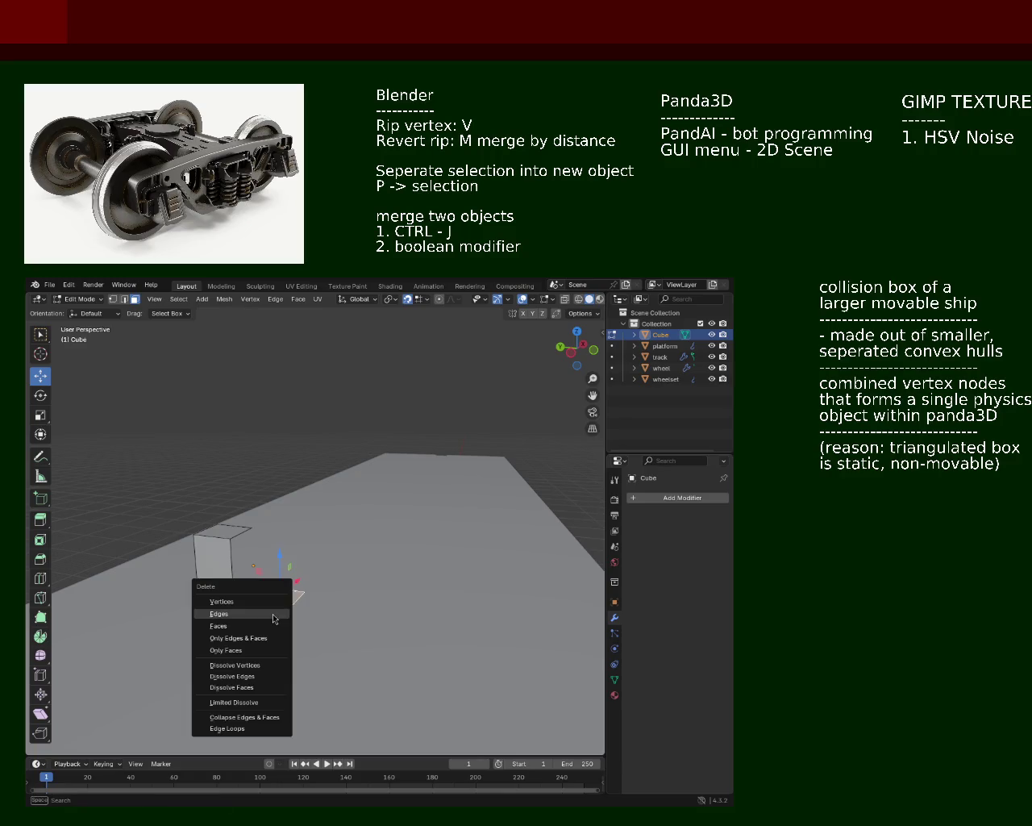
pyautogui.click(272, 626)
pyautogui.click(274, 616)
pyautogui.press('x')
pyautogui.click(274, 615)
pyautogui.click(255, 595)
pyautogui.press('x')
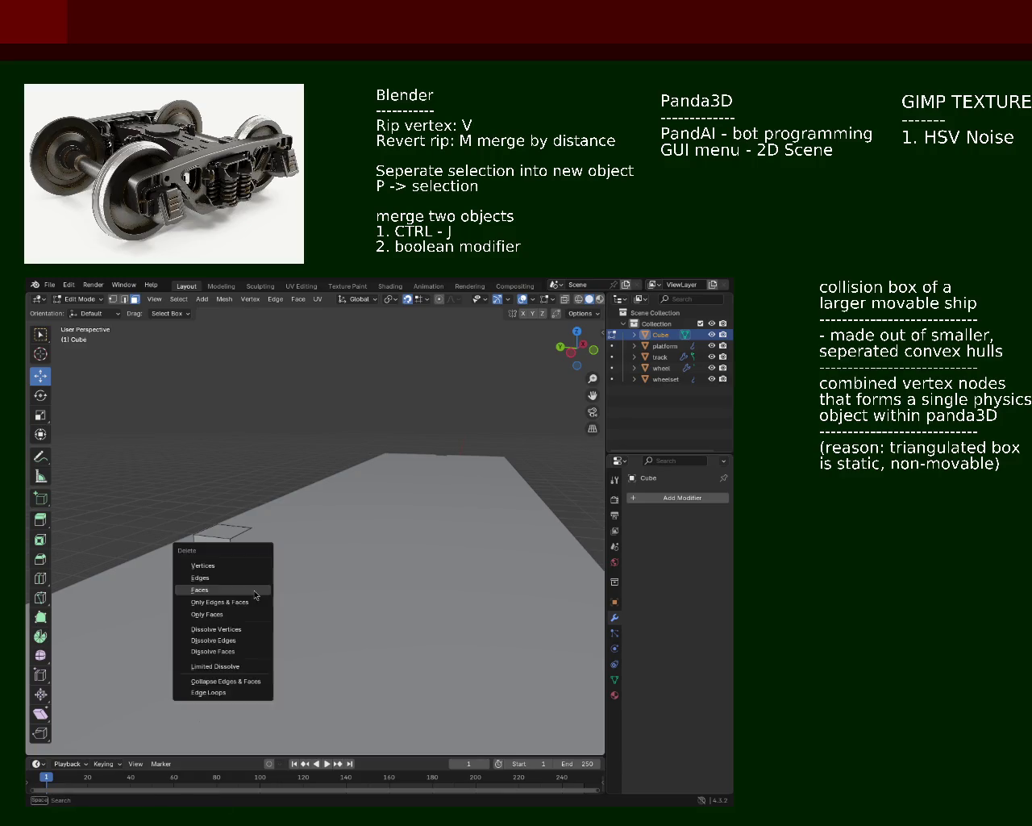
pyautogui.click(255, 595)
pyautogui.moveTo(254, 595); pyautogui.dragTo(170, 622, button='middle')
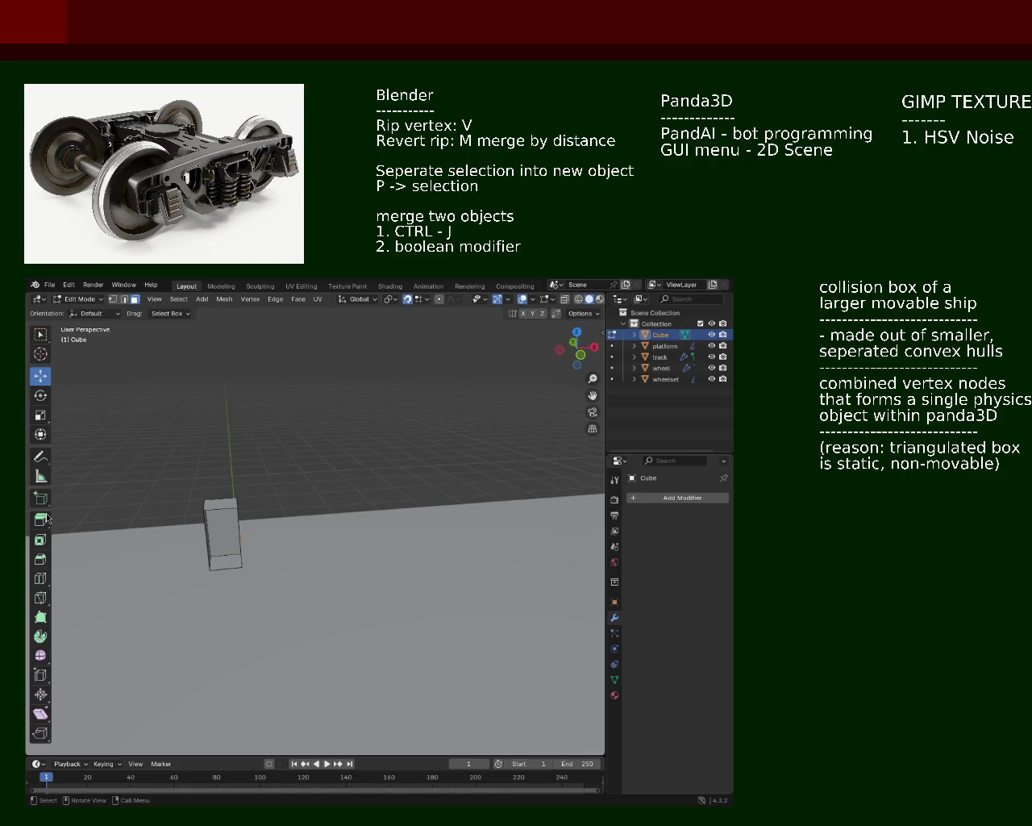
# Extrude the small box's face into a long bar along the platform
pyautogui.moveTo(244, 506)
pyautogui.mouseDown(button='middle')
pyautogui.moveTo(284, 564)
pyautogui.moveTo(419, 558)
pyautogui.moveTo(368, 491)
pyautogui.moveTo(410, 604)
pyautogui.moveTo(274, 516)
pyautogui.moveTo(262, 515)
pyautogui.moveTo(239, 555)
pyautogui.moveTo(320, 487)
pyautogui.moveTo(405, 488)
pyautogui.moveTo(416, 527)
pyautogui.moveTo(408, 550)
pyautogui.moveTo(99, 504)
pyautogui.moveTo(76, 479)
pyautogui.moveTo(193, 546)
pyautogui.moveTo(289, 539)
pyautogui.moveTo(194, 560)
pyautogui.moveTo(382, 597)
pyautogui.moveTo(396, 577)
pyautogui.moveTo(202, 589)
pyautogui.moveTo(242, 594)
pyautogui.moveTo(300, 586)
pyautogui.moveTo(322, 562)
pyautogui.moveTo(385, 567)
pyautogui.moveTo(392, 530)
pyautogui.moveTo(371, 508)
pyautogui.mouseUp(button='middle')
pyautogui.scroll(2, 355, 496)
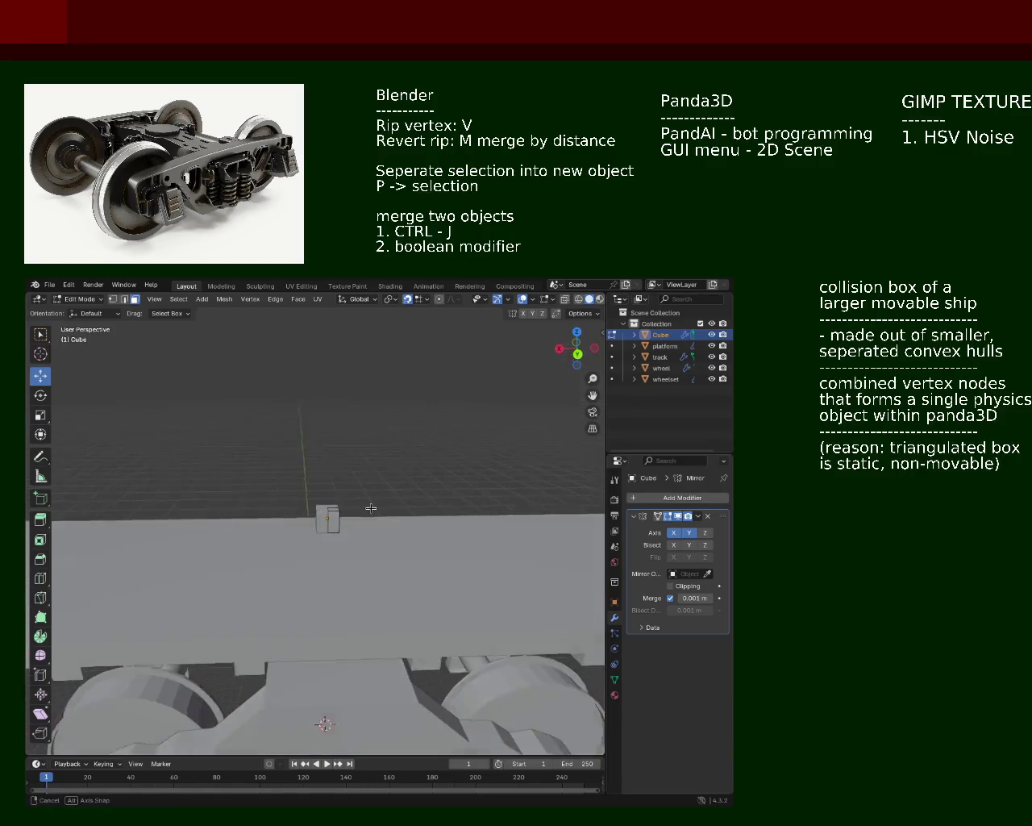
pyautogui.scroll(2, 340, 486)
pyautogui.scroll(-2, 340, 486)
pyautogui.scroll(-2, 346, 491)
pyautogui.moveTo(346, 491)
pyautogui.mouseDown(button='middle')
pyautogui.moveTo(394, 520)
pyautogui.moveTo(348, 506)
pyautogui.mouseUp(button='middle')
pyautogui.scroll(2, 315, 462)
pyautogui.click(288, 488)
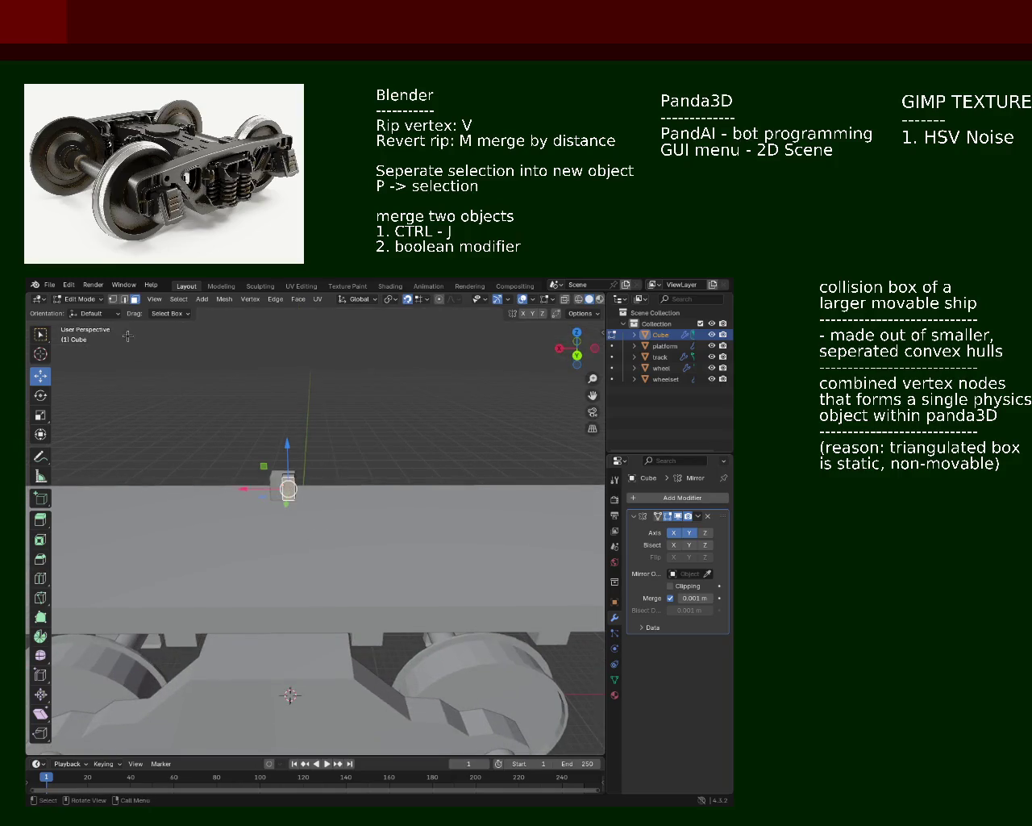
pyautogui.press('e')
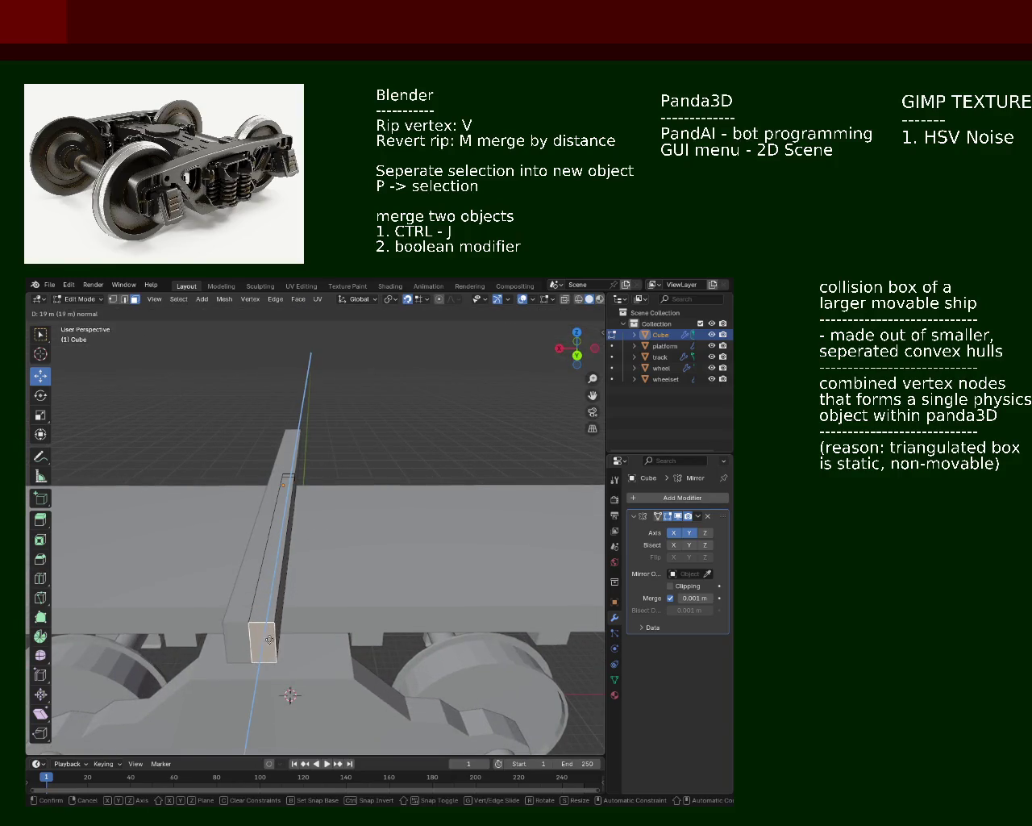
pyautogui.click(292, 637)
pyautogui.moveTo(292, 637); pyautogui.dragTo(242, 492, button='middle')
# Extrude the bar's long face outward and reposition the new geometry
pyautogui.click(242, 491)
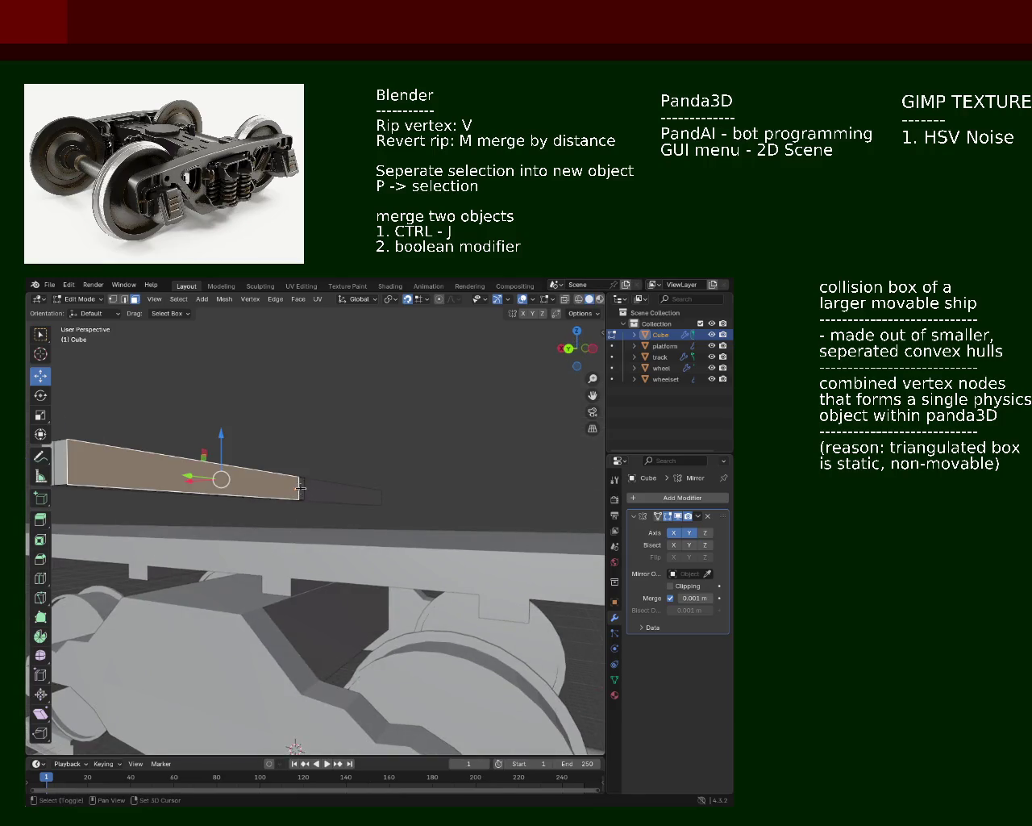
pyautogui.scroll(-2, 243, 491)
pyautogui.scroll(-4, 243, 491)
pyautogui.press('e')
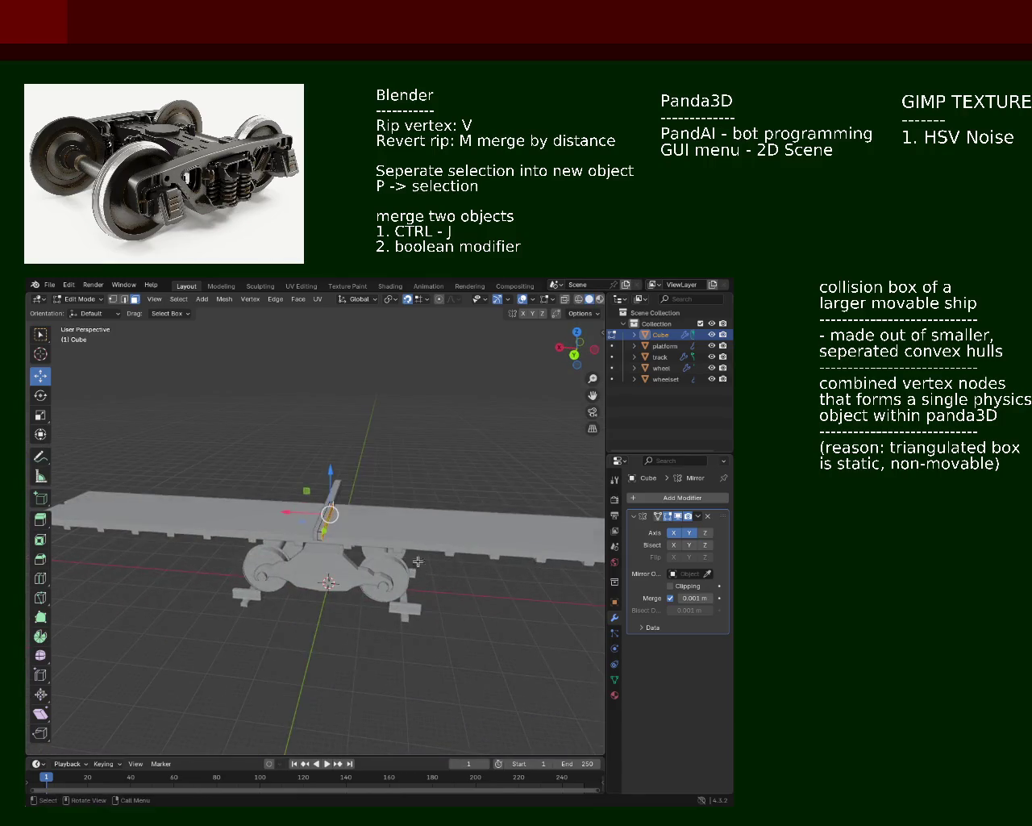
pyautogui.click(135, 594)
pyautogui.moveTo(135, 594)
pyautogui.mouseDown(button='middle')
pyautogui.moveTo(253, 509)
pyautogui.moveTo(338, 517)
pyautogui.mouseUp(button='middle')
pyautogui.press('g')
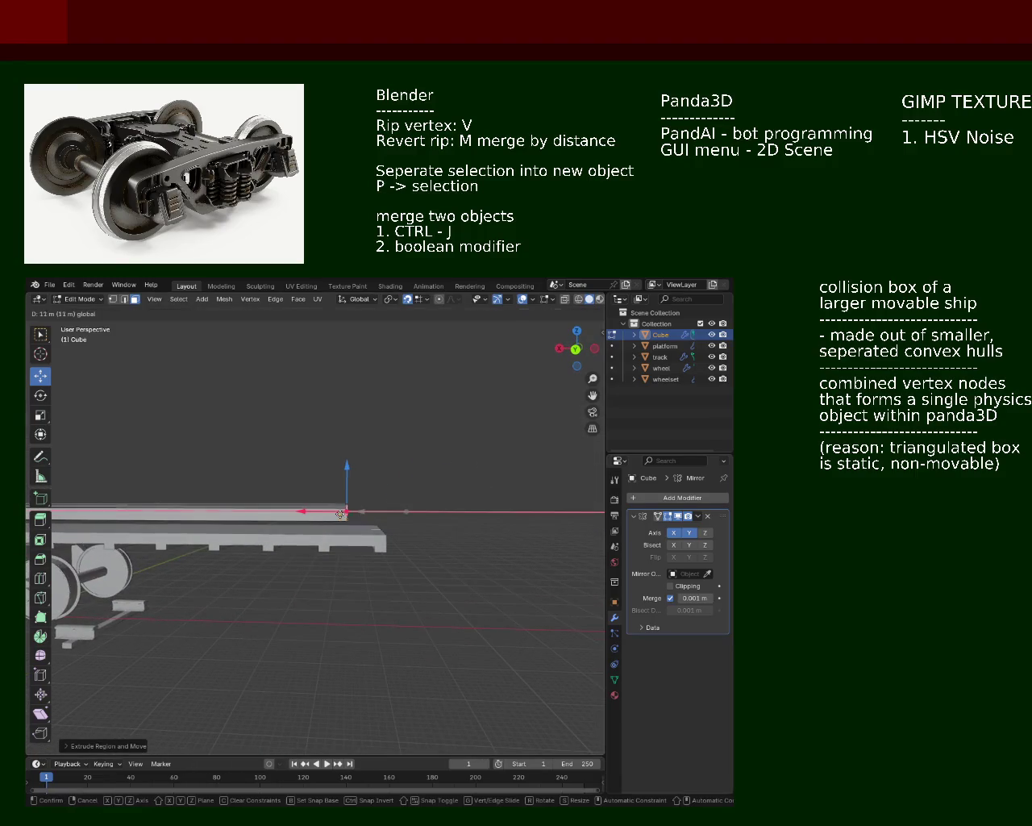
pyautogui.click(369, 514)
pyautogui.moveTo(369, 514)
pyautogui.mouseDown(button='middle')
pyautogui.moveTo(296, 570)
pyautogui.moveTo(288, 432)
pyautogui.moveTo(339, 484)
pyautogui.mouseUp(button='middle')
# In top orthographic view, extrude the platform's side edge outward by 2 m
pyautogui.scroll(3, 441, 525)
pyautogui.moveTo(441, 525)
pyautogui.mouseDown(button='middle')
pyautogui.moveTo(368, 483)
pyautogui.moveTo(375, 523)
pyautogui.mouseUp(button='middle')
pyautogui.press('KP_3')
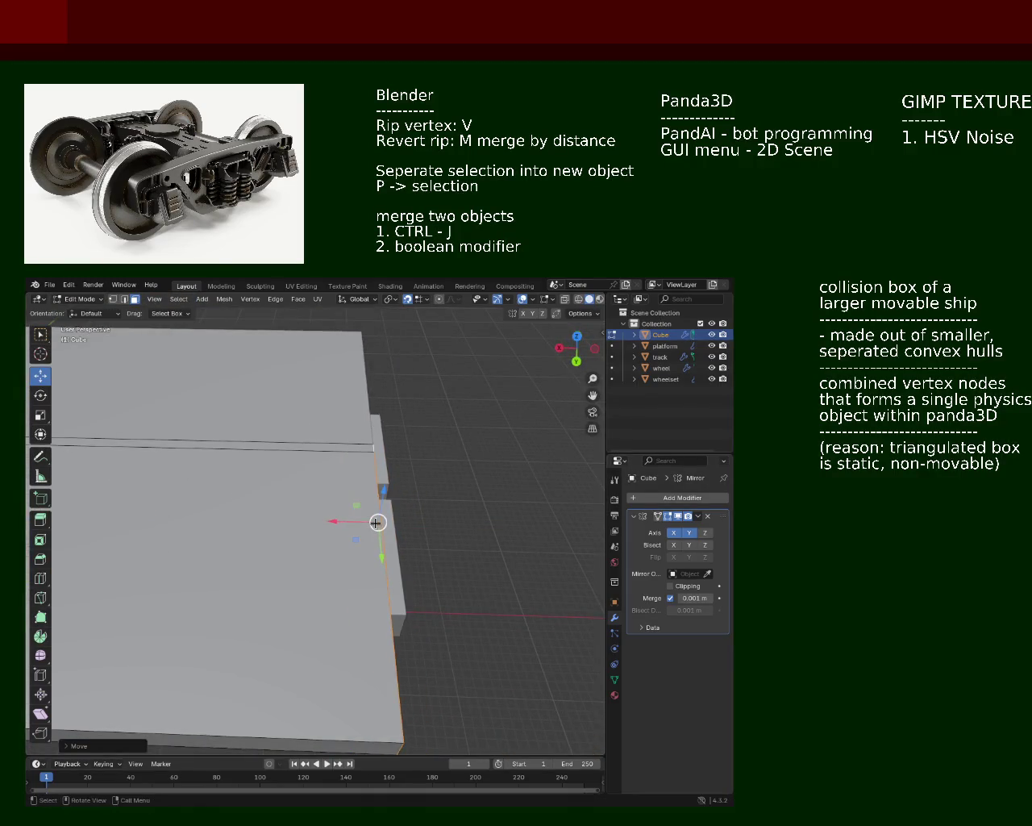
pyautogui.scroll(-4, 375, 523)
pyautogui.press('KP_7')
pyautogui.scroll(5, 375, 523)
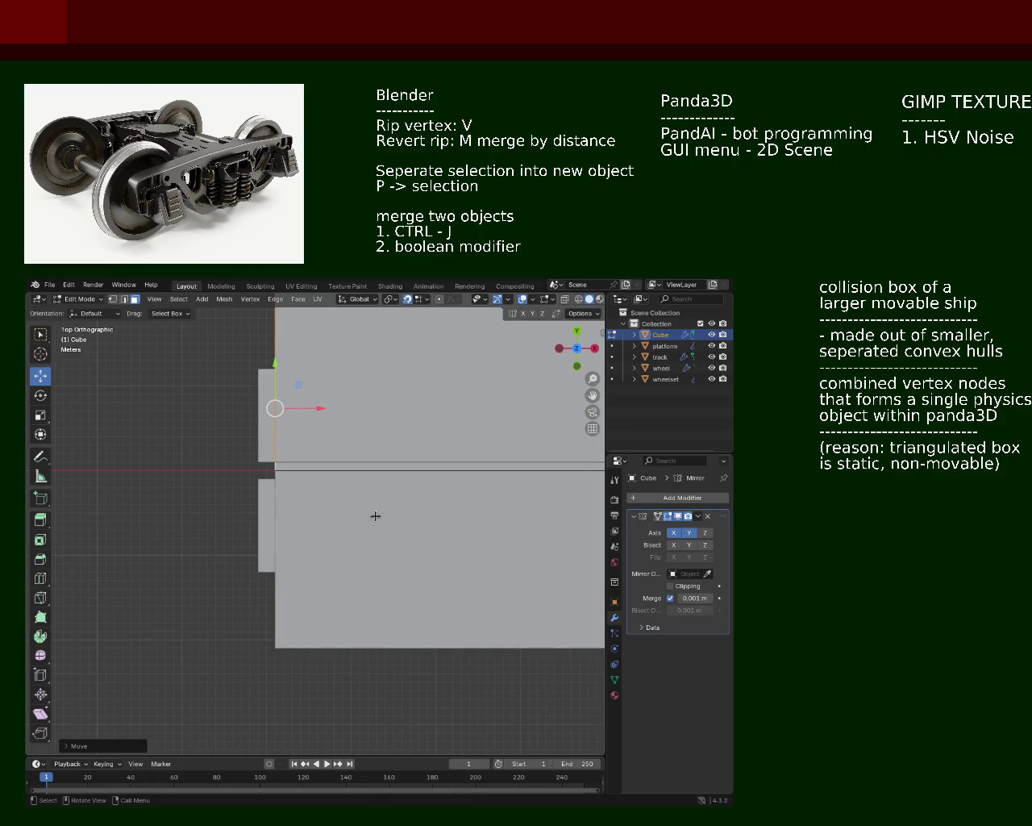
pyautogui.press('e')
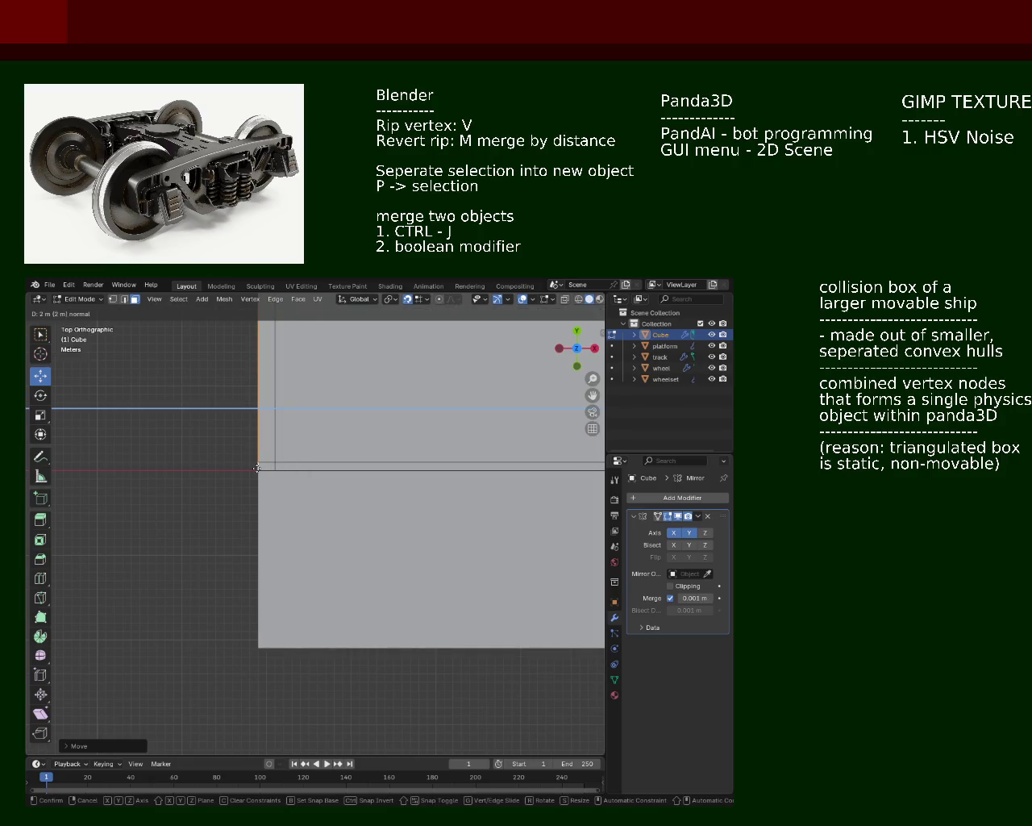
pyautogui.click(256, 468)
pyautogui.moveTo(256, 468); pyautogui.dragTo(294, 419, button='middle')
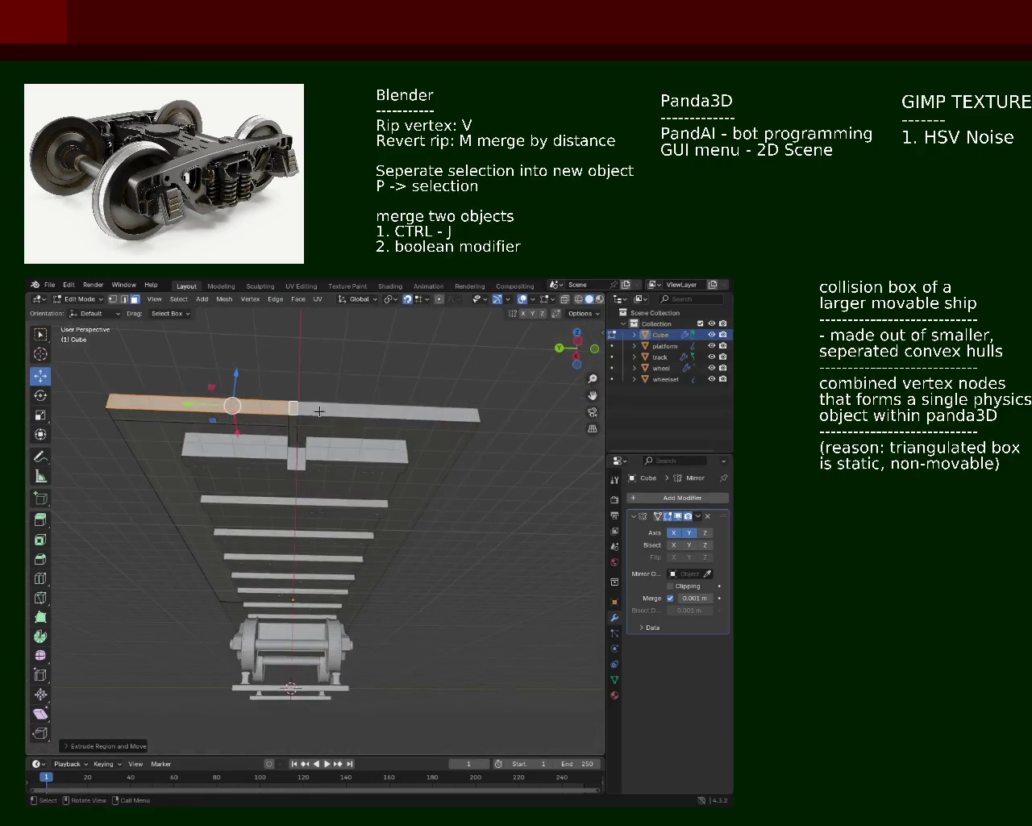
# Extrude the platform's left edge outward by 1 m to widen the deck
pyautogui.moveTo(294, 418)
pyautogui.mouseDown(button='middle')
pyautogui.moveTo(353, 517)
pyautogui.moveTo(304, 490)
pyautogui.moveTo(208, 466)
pyautogui.mouseUp(button='middle')
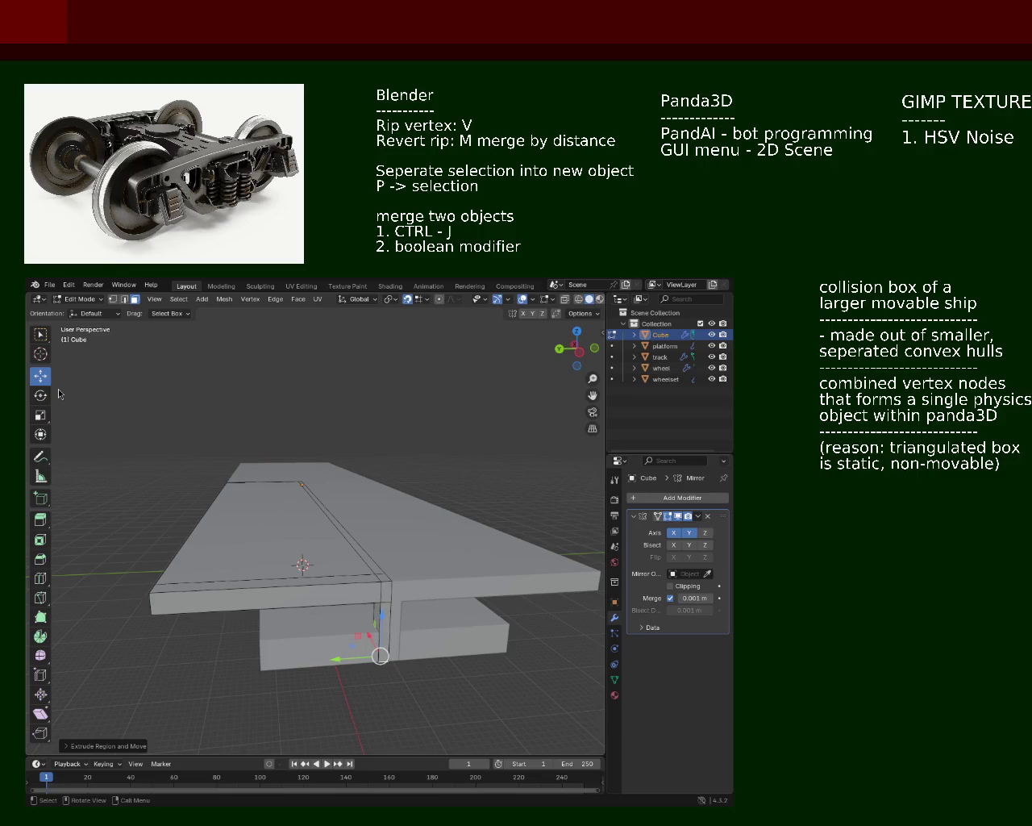
pyautogui.moveTo(244, 517)
pyautogui.mouseDown(button='middle')
pyautogui.moveTo(349, 513)
pyautogui.moveTo(222, 525)
pyautogui.moveTo(277, 499)
pyautogui.mouseUp(button='middle')
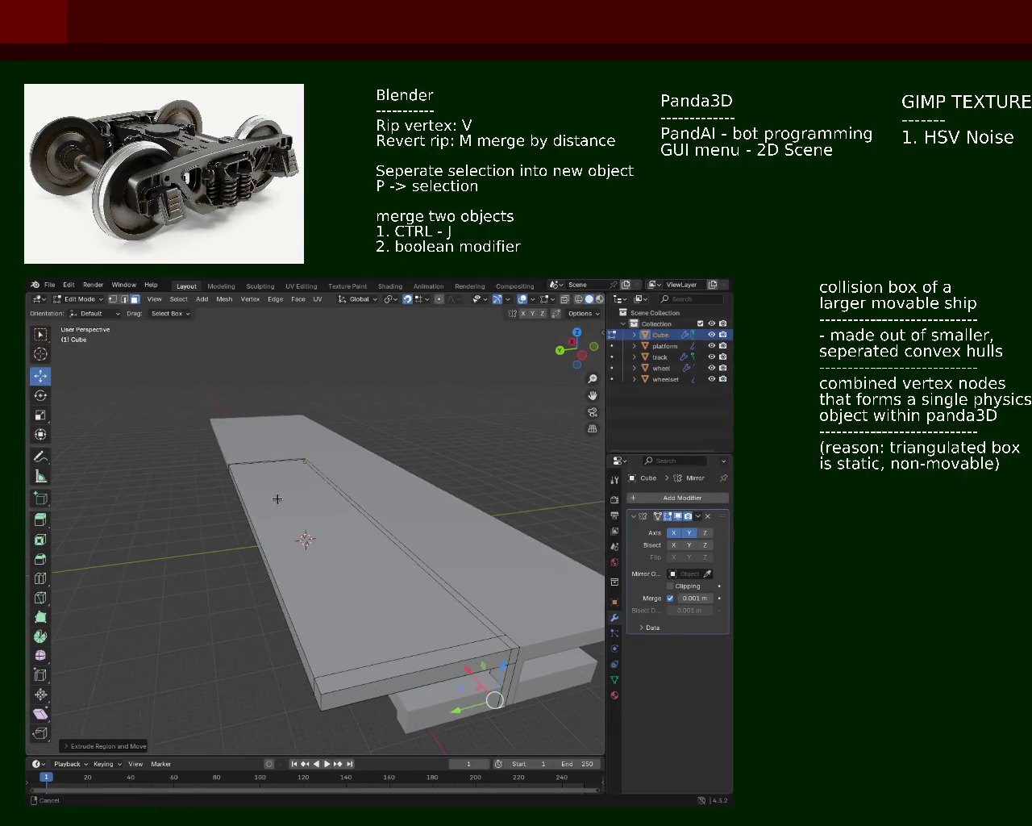
pyautogui.click(280, 615)
pyautogui.click(301, 646)
pyautogui.click(317, 692)
pyautogui.click(258, 582)
pyautogui.press('KP_1')
pyautogui.moveTo(331, 504)
pyautogui.mouseDown(button='middle')
pyautogui.moveTo(300, 547)
pyautogui.moveTo(242, 516)
pyautogui.mouseUp(button='middle')
pyautogui.press('e')
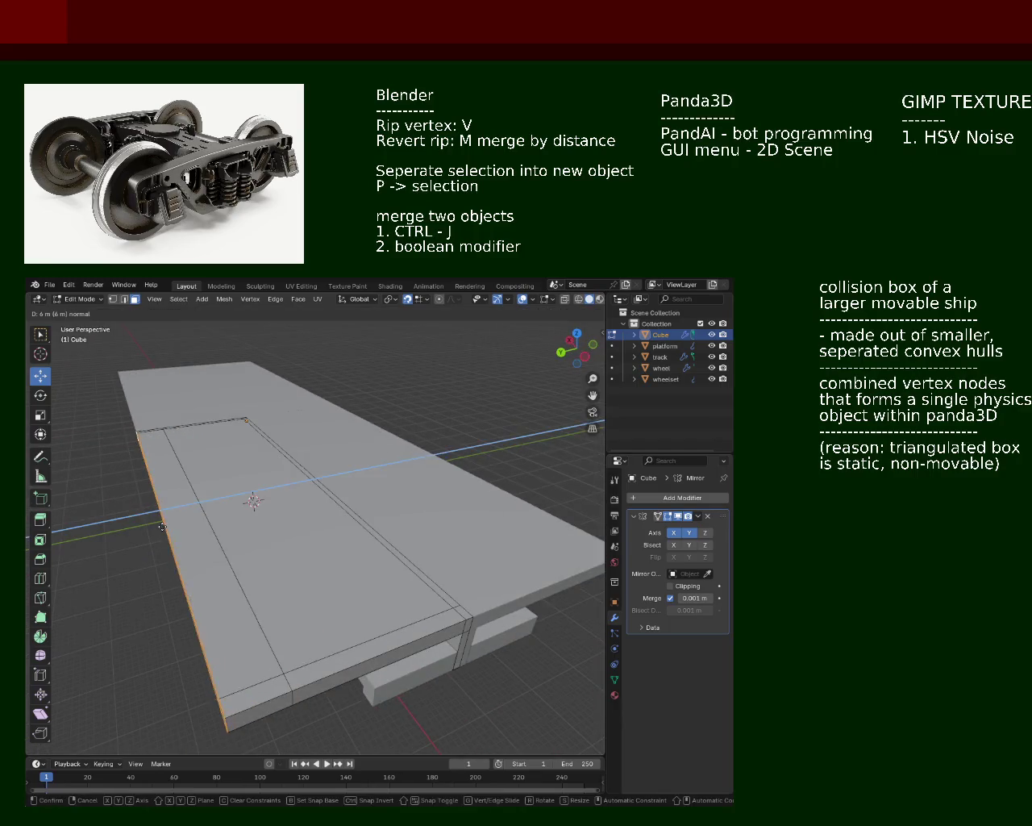
pyautogui.write('2')
pyautogui.press('BackSpace')
pyautogui.write('1')
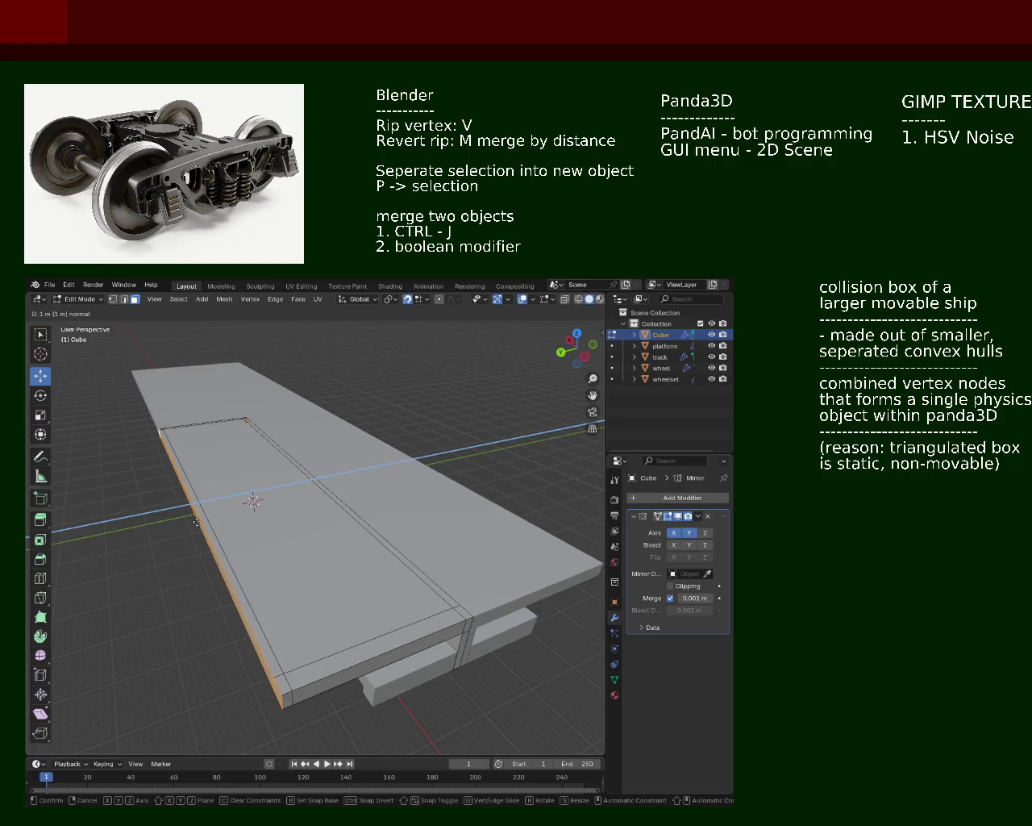
pyautogui.click(200, 522)
# Select the platform's front top edge to raise as a wall
pyautogui.press('KP_Decimal')
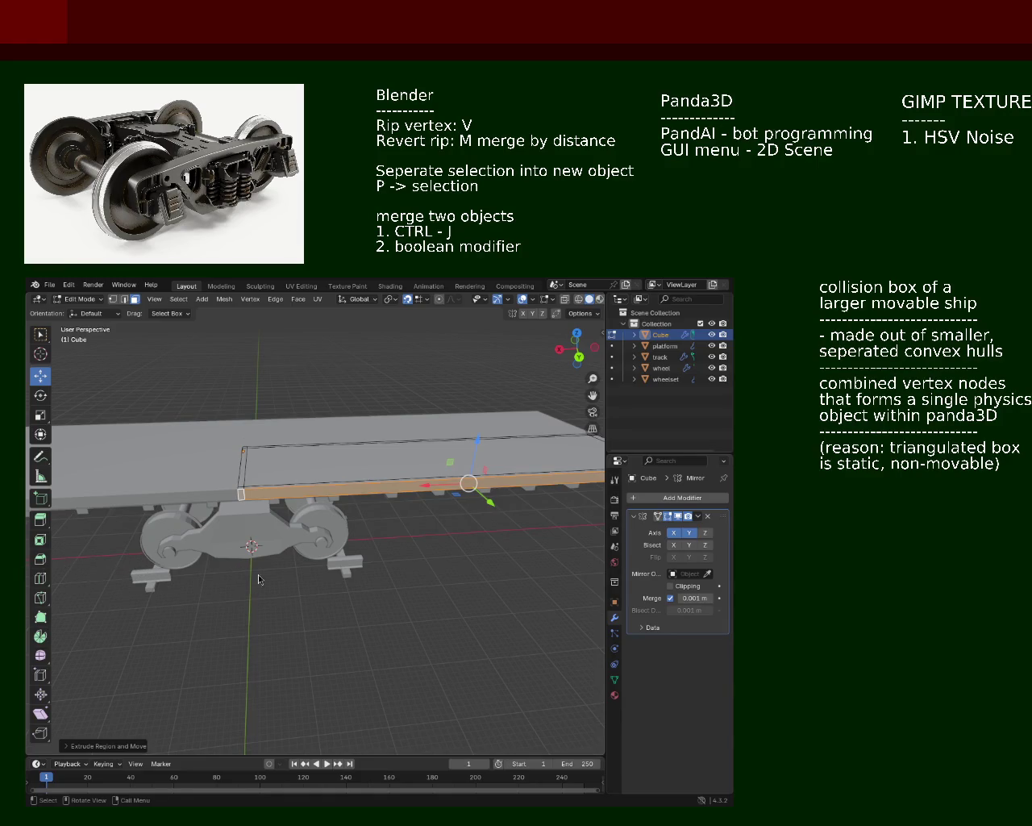
pyautogui.moveTo(306, 492)
pyautogui.mouseDown(button='middle')
pyautogui.moveTo(365, 491)
pyautogui.moveTo(343, 453)
pyautogui.moveTo(373, 472)
pyautogui.mouseUp(button='middle')
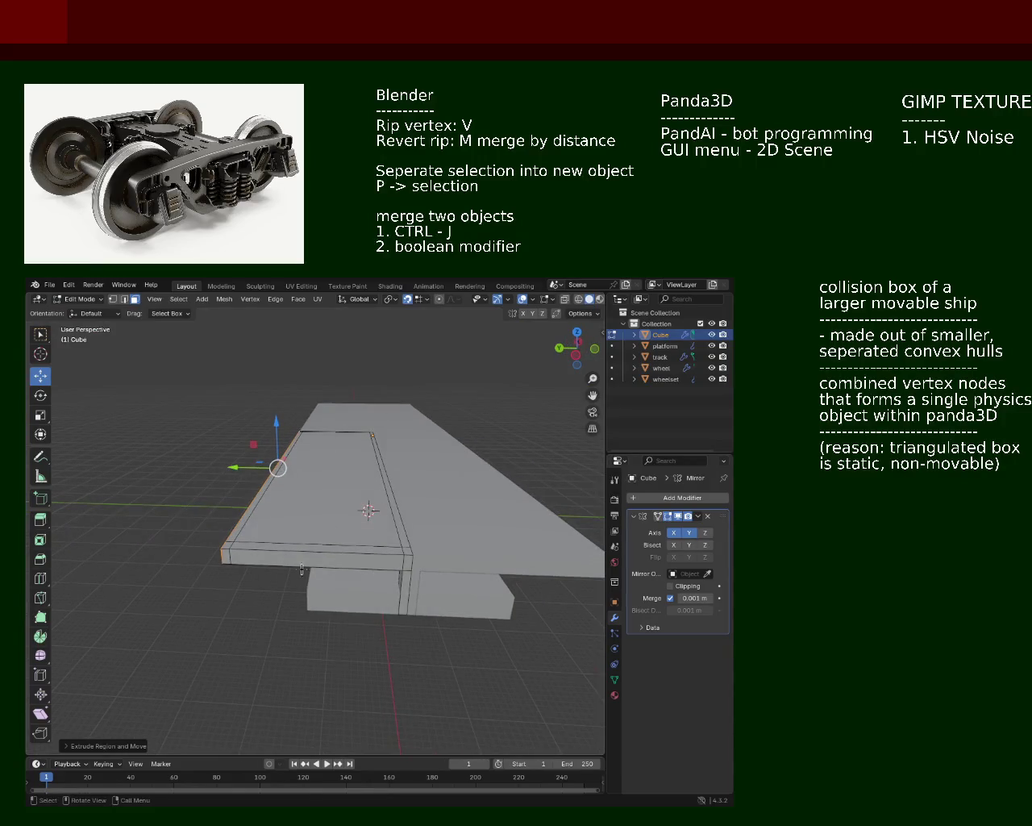
pyautogui.click(411, 551)
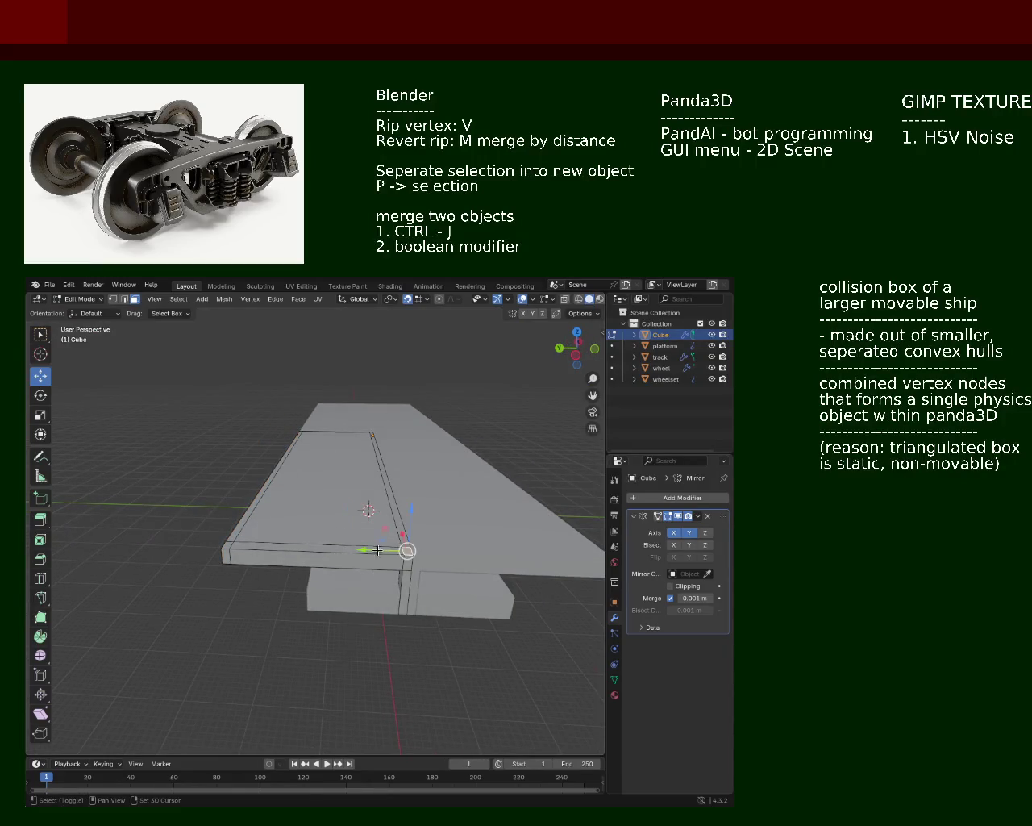
pyautogui.click(379, 550)
pyautogui.moveTo(229, 548)
pyautogui.mouseDown(button='middle')
pyautogui.moveTo(275, 518)
pyautogui.moveTo(253, 525)
pyautogui.moveTo(298, 468)
pyautogui.moveTo(373, 460)
pyautogui.moveTo(368, 491)
pyautogui.mouseUp(button='middle')
# Extrude the front edge upward into a tall wall, then extrude it once more
pyautogui.press('e')
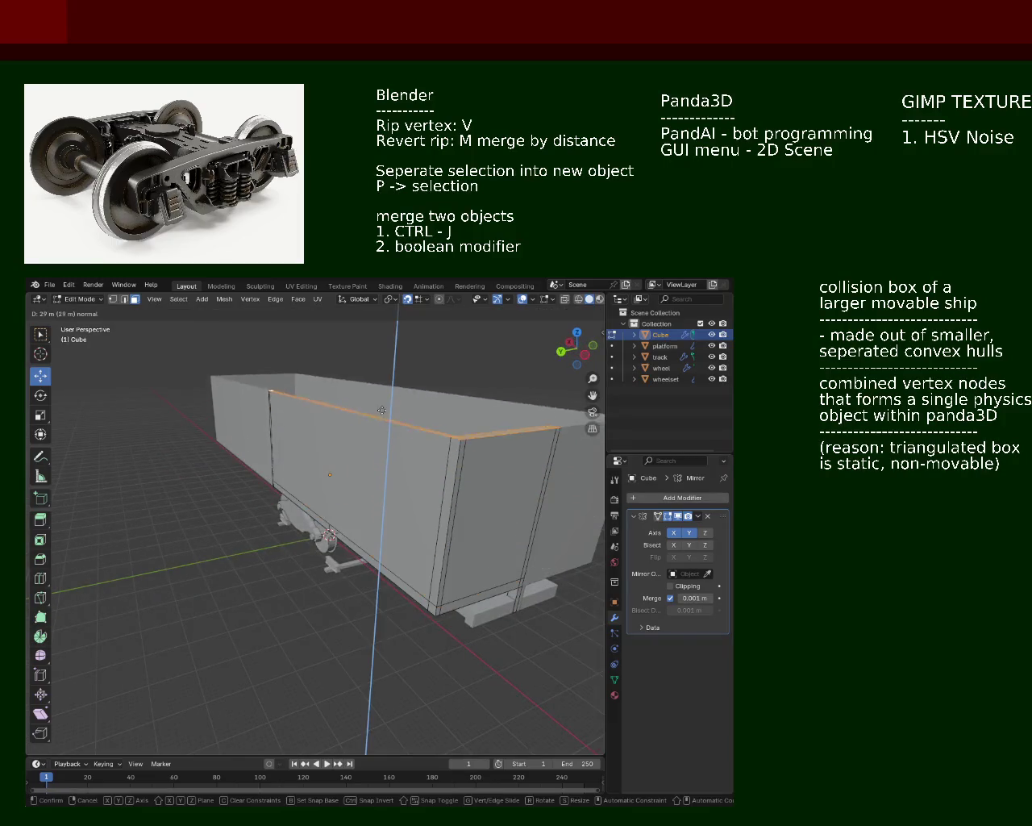
pyautogui.click(454, 428)
pyautogui.moveTo(454, 427)
pyautogui.mouseDown(button='middle')
pyautogui.moveTo(404, 453)
pyautogui.moveTo(401, 436)
pyautogui.moveTo(235, 462)
pyautogui.moveTo(163, 393)
pyautogui.moveTo(345, 383)
pyautogui.moveTo(346, 392)
pyautogui.moveTo(296, 377)
pyautogui.mouseUp(button='middle')
pyautogui.press('e')
pyautogui.click(400, 428)
# Extrude the inner wall face along its normal, then extrude its top inward as a roof strip
pyautogui.click(163, 381)
pyautogui.press('e')
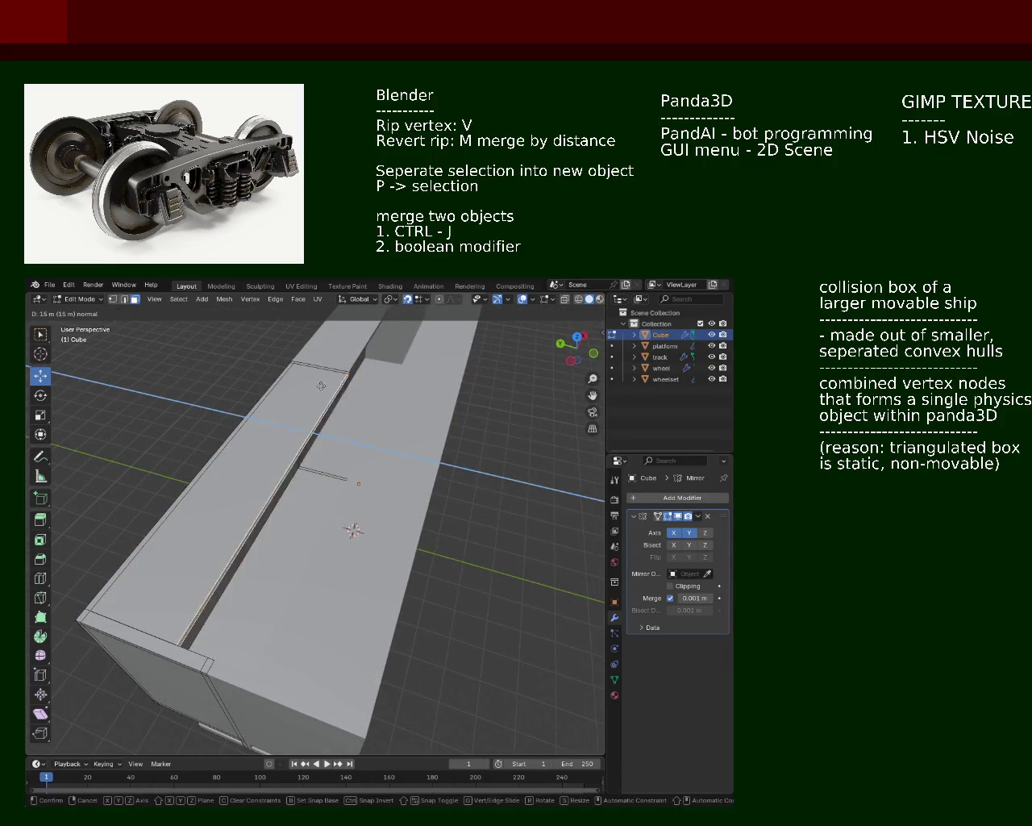
pyautogui.click(295, 377)
pyautogui.press('e')
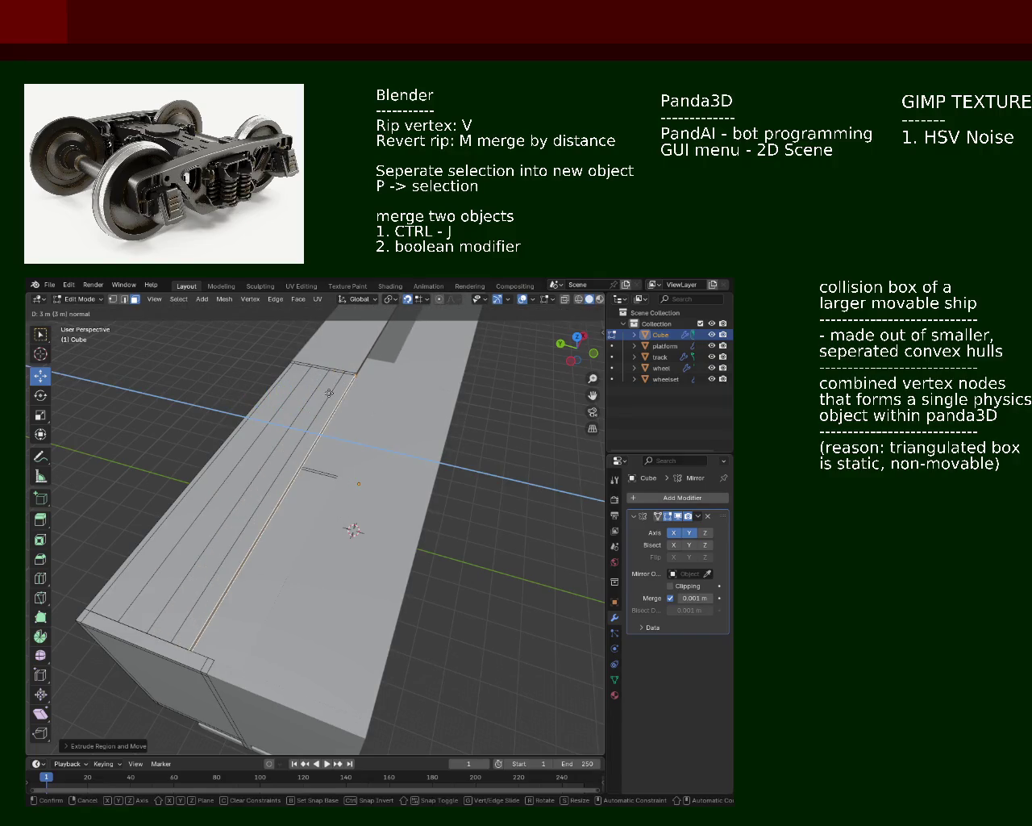
pyautogui.moveTo(329, 393); pyautogui.dragTo(371, 383, button='middle')
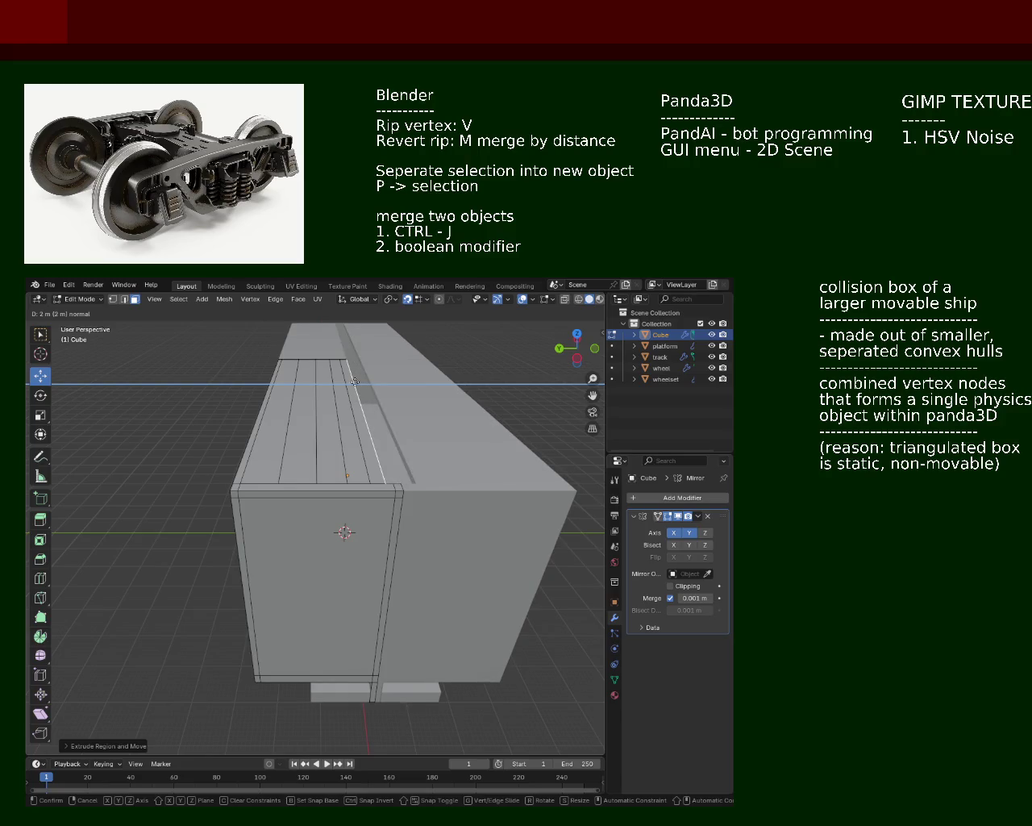
# Finish the inward roof strip and extrude the ledge 2 m up along Z
pyautogui.click(366, 383)
pyautogui.moveTo(417, 448)
pyautogui.mouseDown(button='middle')
pyautogui.moveTo(399, 456)
pyautogui.moveTo(422, 457)
pyautogui.moveTo(375, 422)
pyautogui.mouseUp(button='middle')
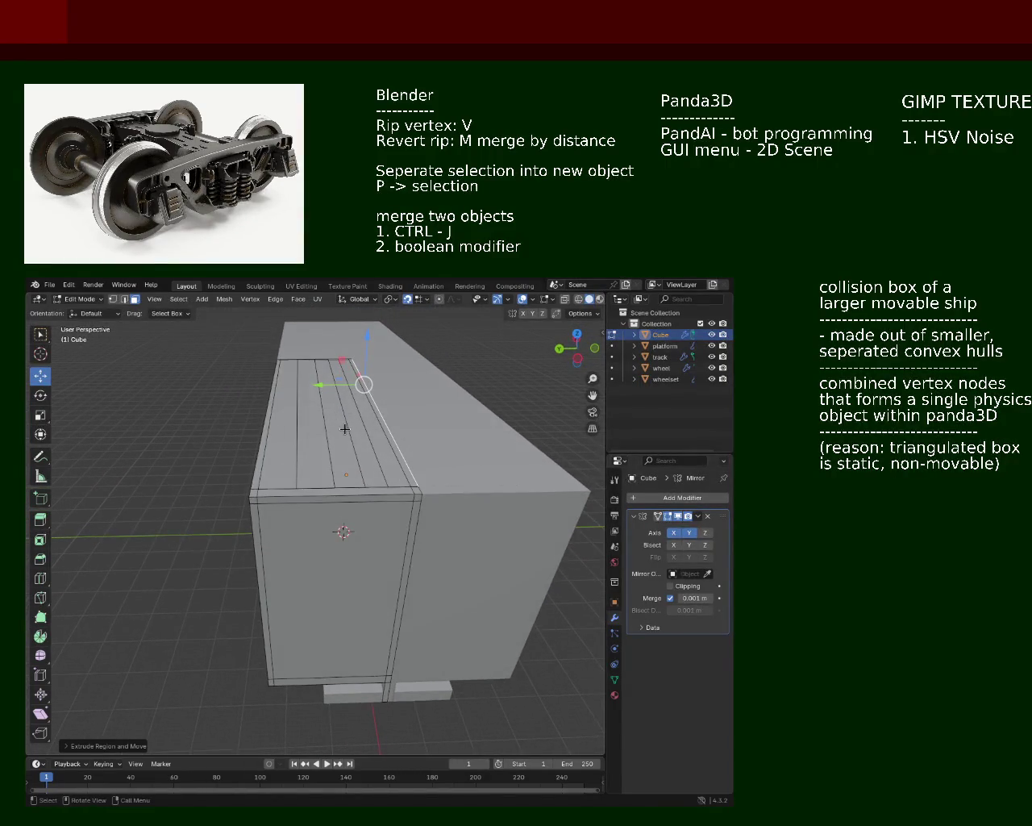
pyautogui.moveTo(292, 409); pyautogui.dragTo(183, 309, button='middle')
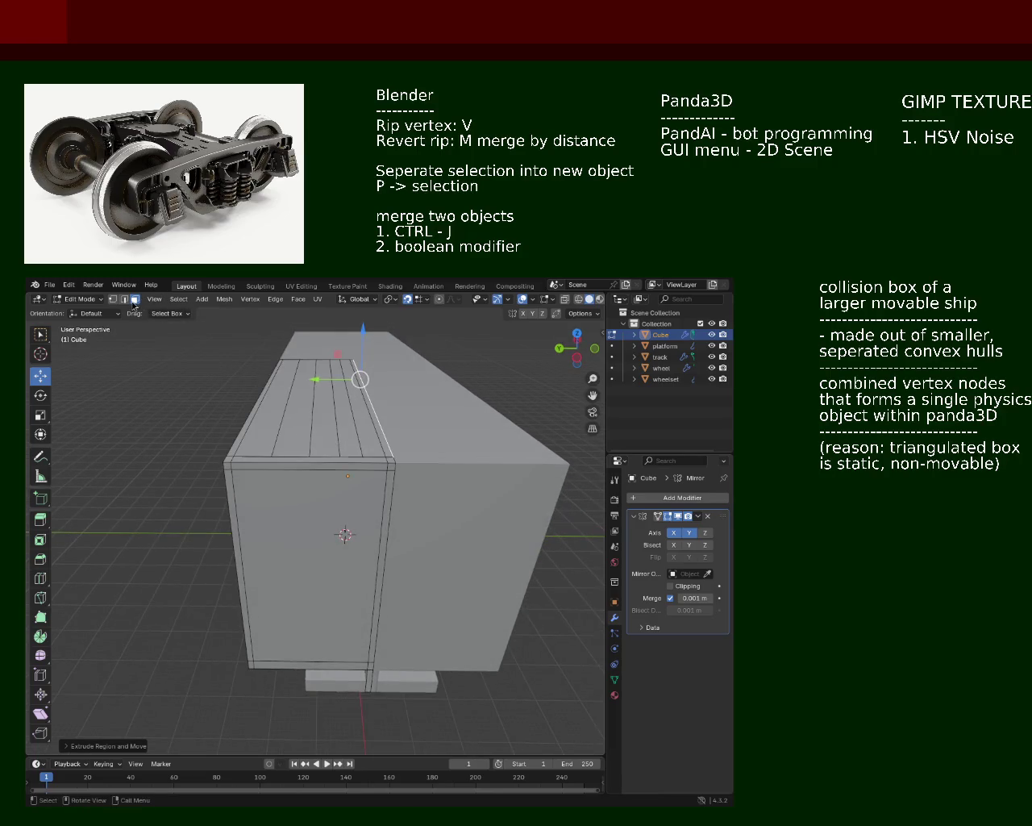
pyautogui.moveTo(353, 436)
pyautogui.mouseDown(button='middle')
pyautogui.moveTo(405, 448)
pyautogui.moveTo(342, 438)
pyautogui.moveTo(309, 399)
pyautogui.moveTo(313, 418)
pyautogui.mouseUp(button='middle')
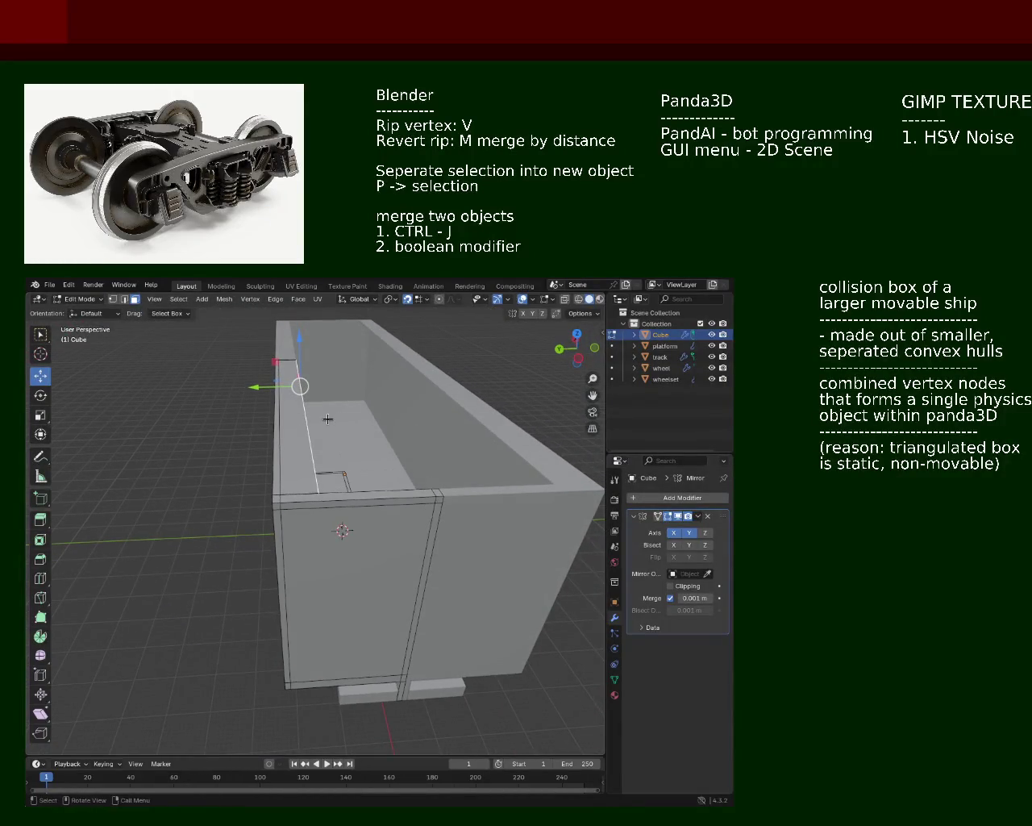
pyautogui.press('e')
pyautogui.press('z')
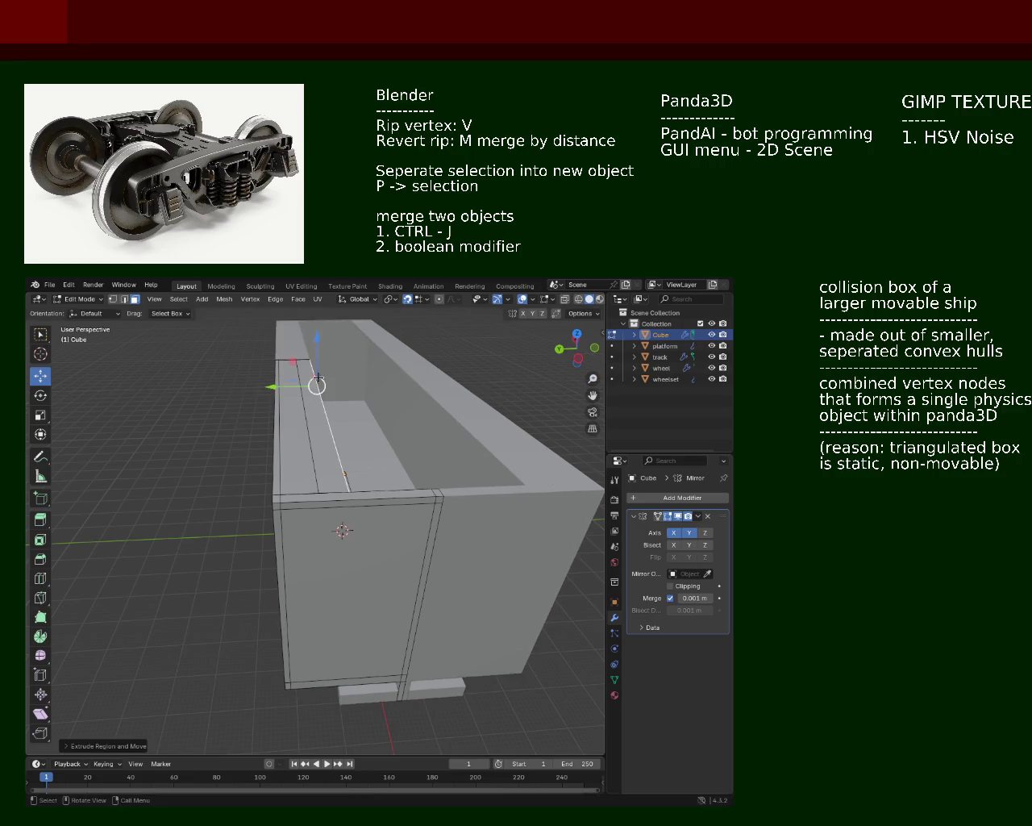
pyautogui.write('z2')
pyautogui.press('Return')
# Extrude the ledge another 2 m along Z to add a second roof step
pyautogui.press('e')
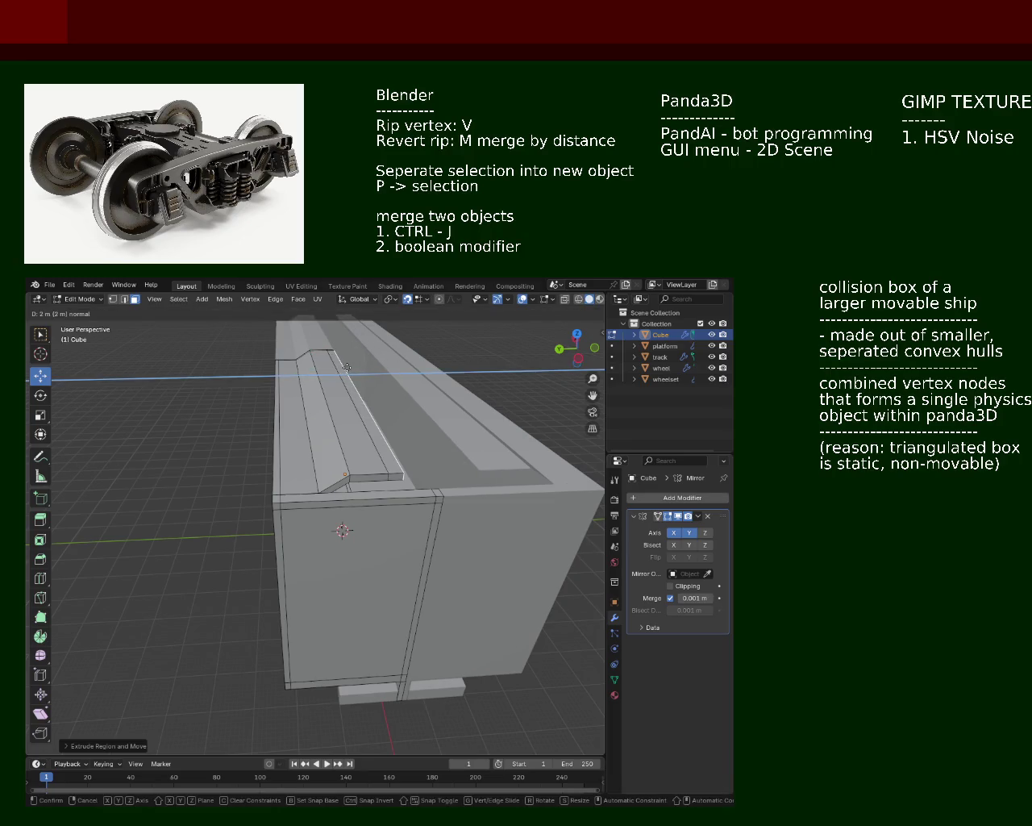
pyautogui.press('z')
pyautogui.write('z4')
pyautogui.press('BackSpace')
pyautogui.write('2')
pyautogui.click(370, 367)
pyautogui.moveTo(369, 366)
pyautogui.mouseDown(button='middle')
pyautogui.moveTo(367, 423)
pyautogui.moveTo(374, 413)
pyautogui.moveTo(342, 432)
pyautogui.moveTo(365, 429)
pyautogui.moveTo(342, 409)
pyautogui.moveTo(343, 420)
pyautogui.mouseUp(button='middle')
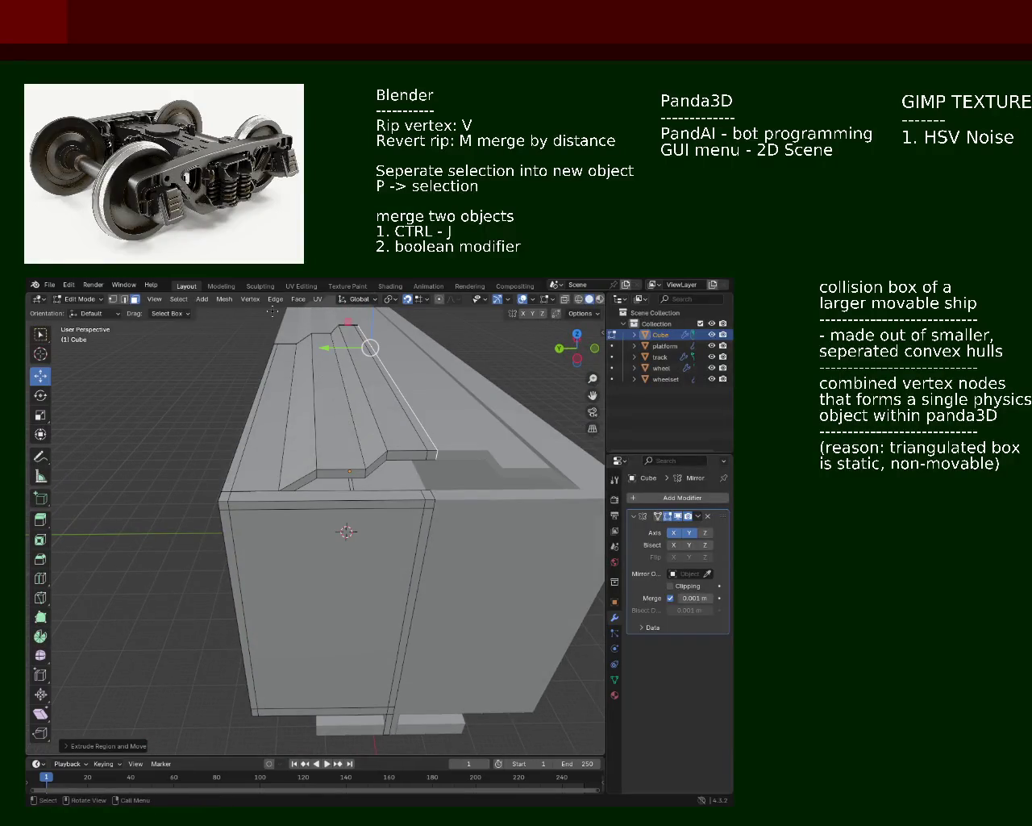
# In Edge select mode, raise the selected roof part upward
pyautogui.click(126, 300)
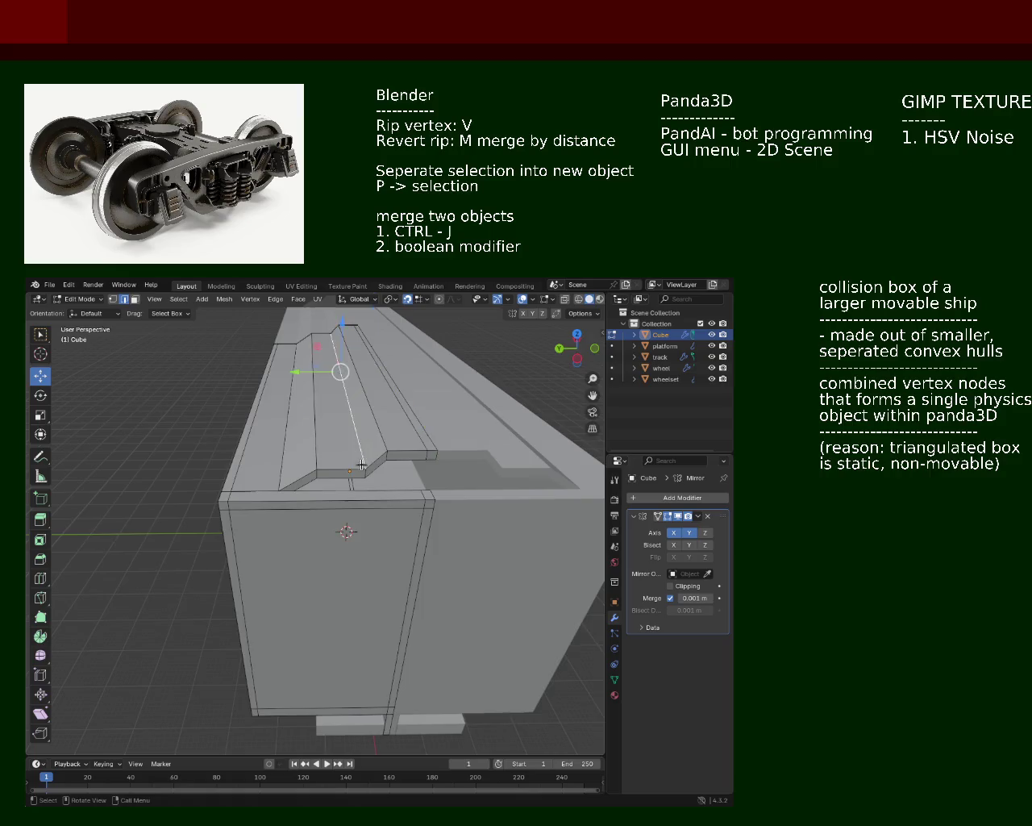
pyautogui.moveTo(362, 465); pyautogui.dragTo(341, 447, button='middle')
pyautogui.moveTo(265, 348)
pyautogui.mouseDown(button='middle')
pyautogui.moveTo(306, 387)
pyautogui.moveTo(338, 371)
pyautogui.mouseUp(button='middle')
pyautogui.moveTo(339, 355)
pyautogui.mouseDown()
pyautogui.moveTo(337, 313)
pyautogui.moveTo(336, 338)
pyautogui.mouseUp()
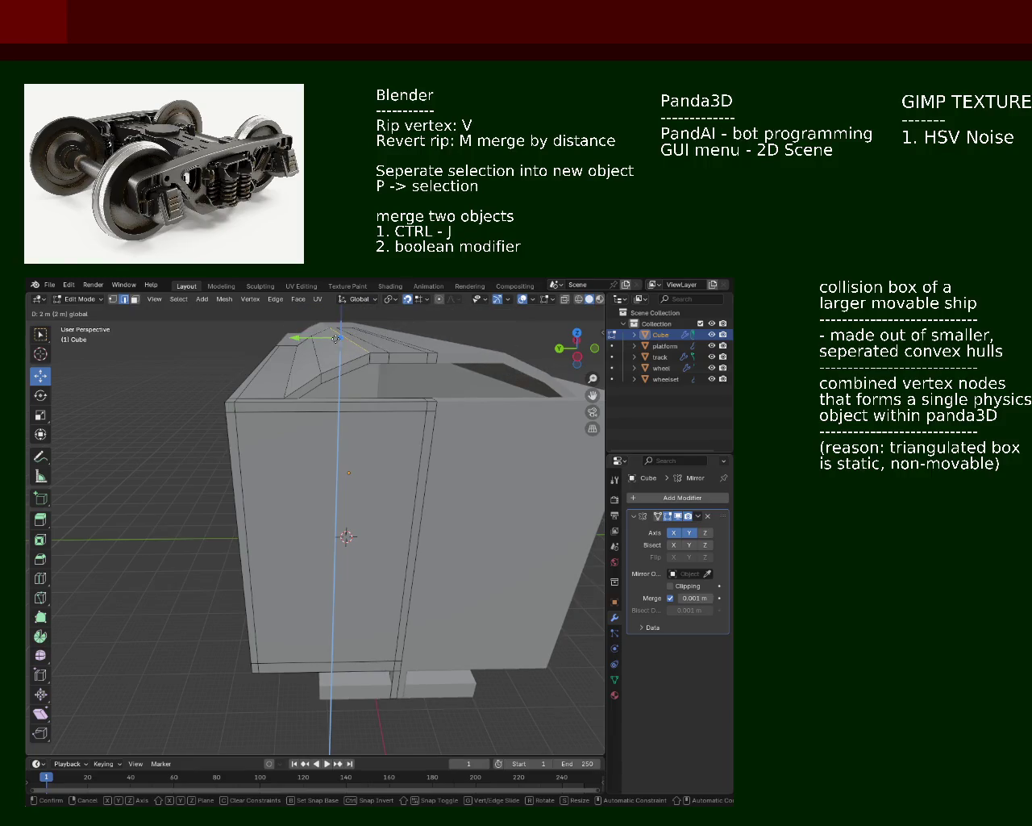
pyautogui.moveTo(336, 339)
pyautogui.mouseDown(button='middle')
pyautogui.moveTo(336, 382)
pyautogui.moveTo(303, 435)
pyautogui.moveTo(257, 389)
pyautogui.mouseUp(button='middle')
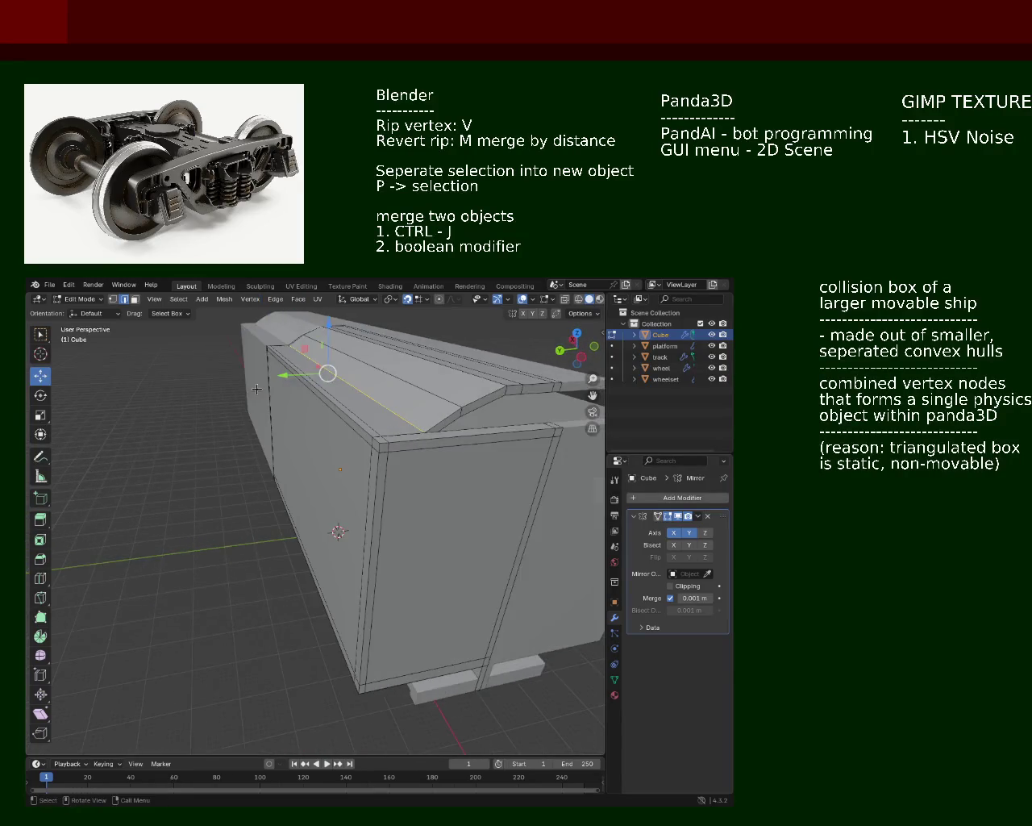
# Move the roof vertices along Z and reposition the end vertex to slope the ridge
pyautogui.moveTo(327, 372); pyautogui.dragTo(323, 361)
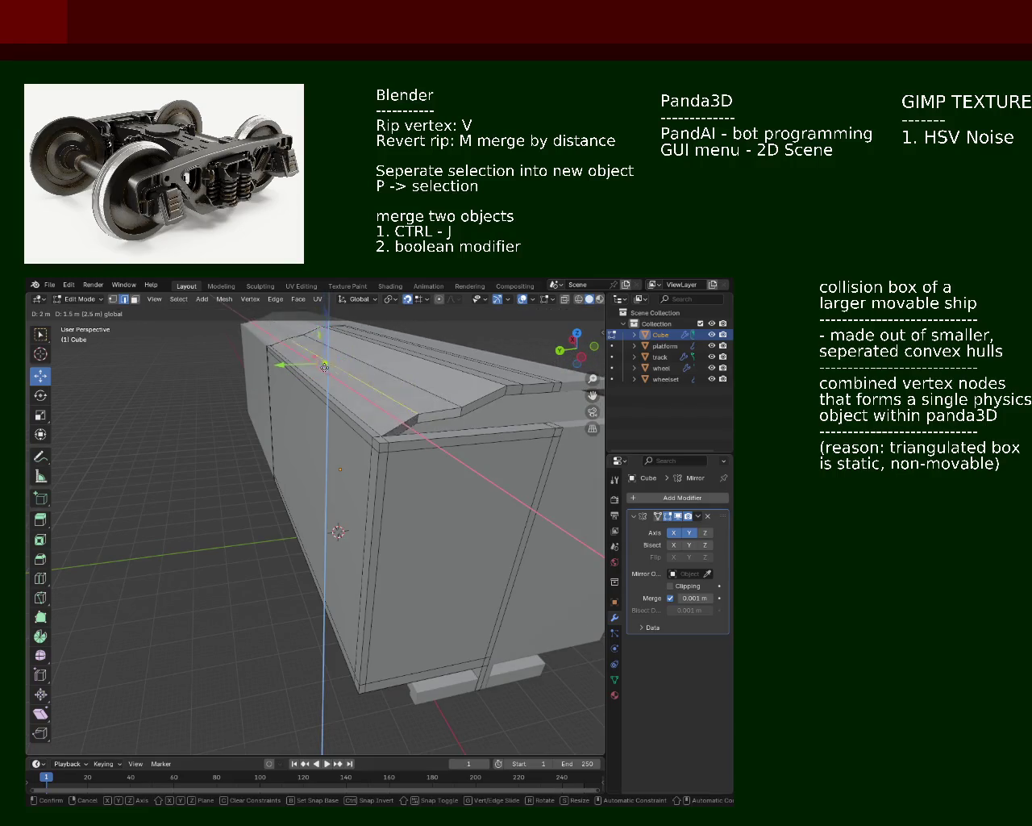
pyautogui.press('g')
pyautogui.press('z')
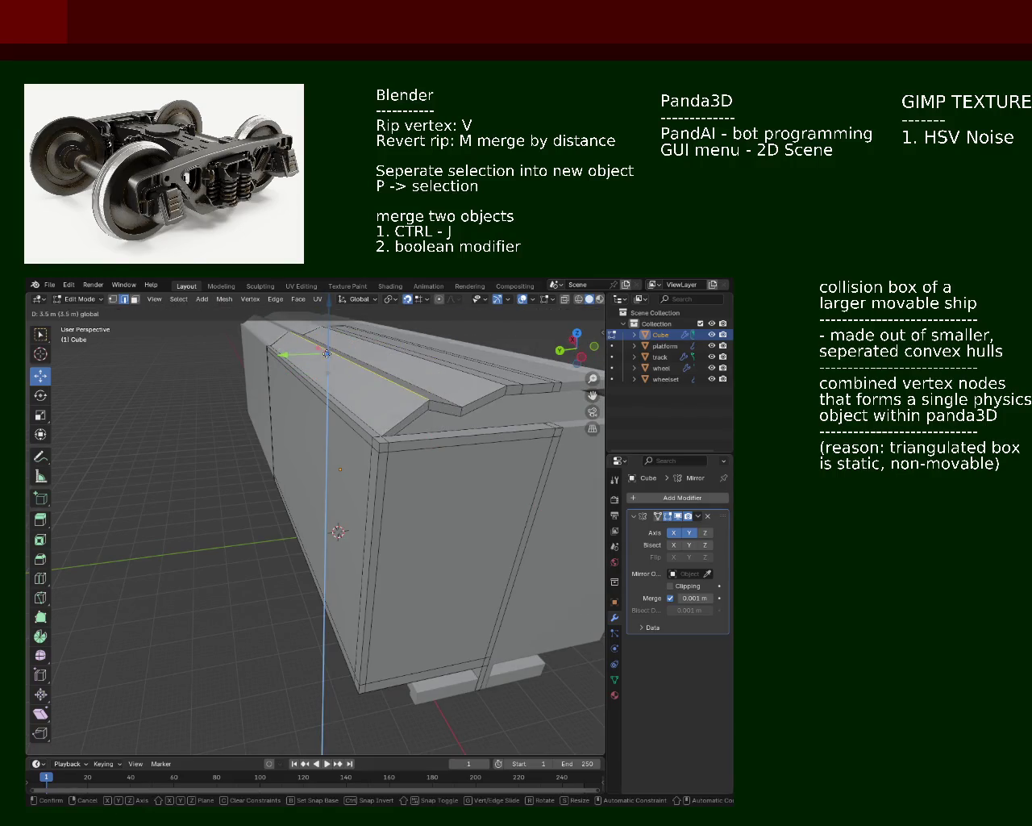
pyautogui.click(325, 365)
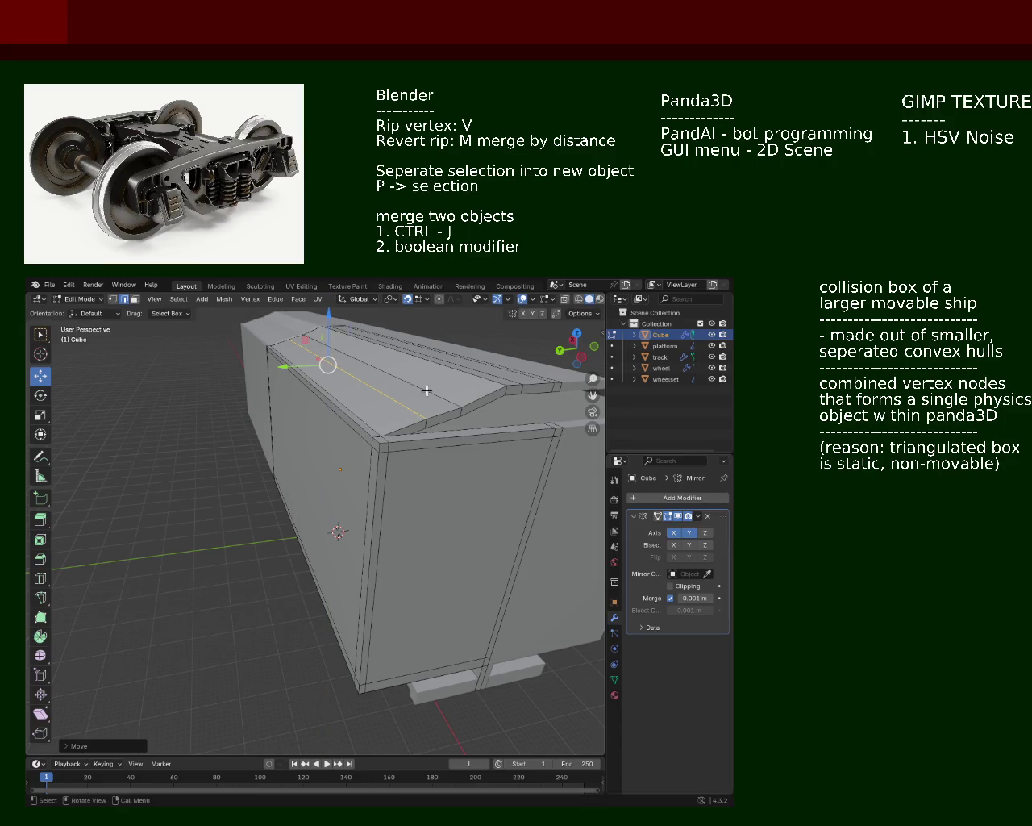
pyautogui.moveTo(426, 390); pyautogui.dragTo(348, 390, button='middle')
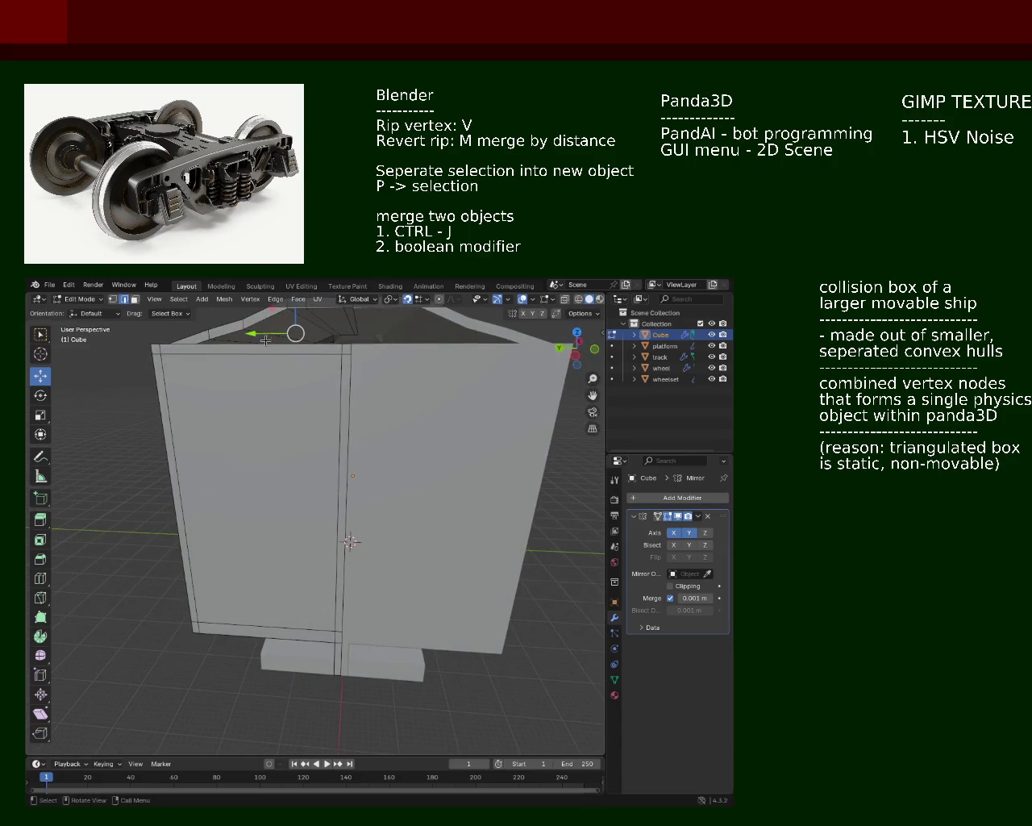
pyautogui.moveTo(251, 313); pyautogui.dragTo(315, 380, button='middle')
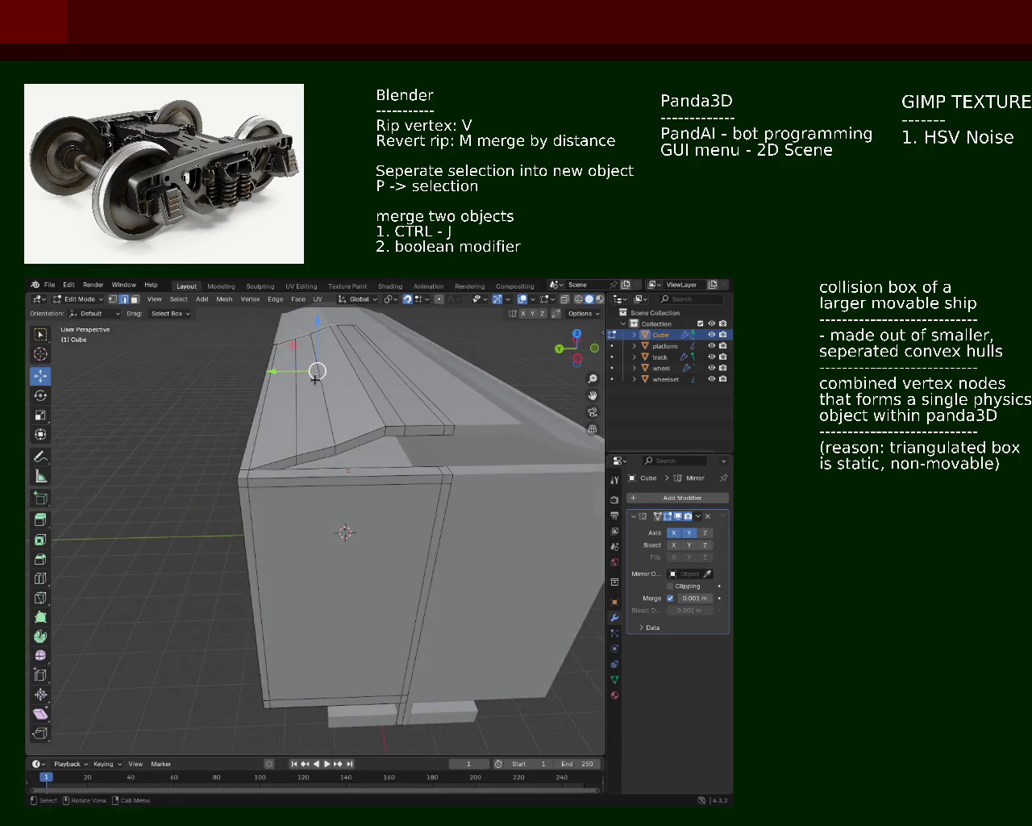
pyautogui.moveTo(313, 339); pyautogui.dragTo(317, 362)
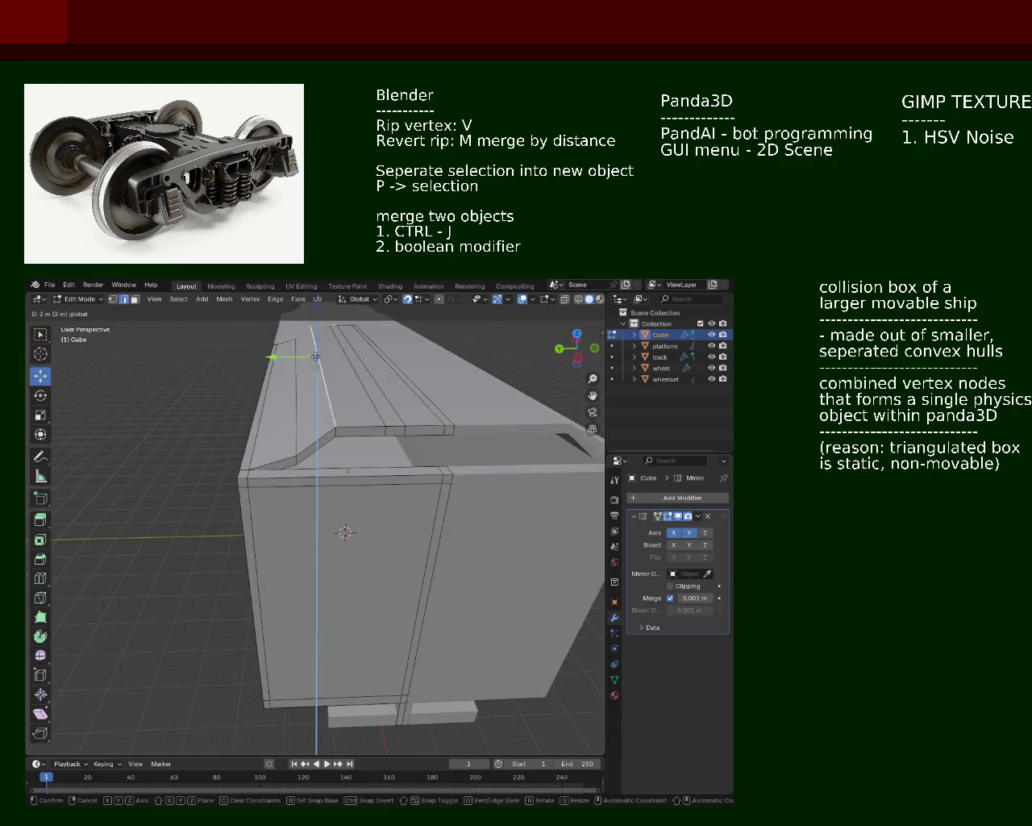
pyautogui.moveTo(317, 362)
pyautogui.mouseDown(button='middle')
pyautogui.moveTo(423, 398)
pyautogui.moveTo(256, 384)
pyautogui.moveTo(399, 468)
pyautogui.moveTo(314, 433)
pyautogui.moveTo(369, 518)
pyautogui.moveTo(376, 427)
pyautogui.moveTo(395, 430)
pyautogui.moveTo(321, 417)
pyautogui.moveTo(310, 436)
pyautogui.mouseUp(button='middle')
# Turn off the Mirror modifier's X and Y axes
pyautogui.click(689, 533)
pyautogui.click(673, 533)
pyautogui.moveTo(435, 493)
pyautogui.mouseDown(button='middle')
pyautogui.moveTo(438, 451)
pyautogui.moveTo(419, 512)
pyautogui.moveTo(342, 490)
pyautogui.moveTo(368, 483)
pyautogui.moveTo(350, 473)
pyautogui.moveTo(392, 479)
pyautogui.moveTo(279, 455)
pyautogui.mouseUp(button='middle')
# Raise the roof-end vertices, including the corner vertex, into an arched peak
pyautogui.click(232, 420)
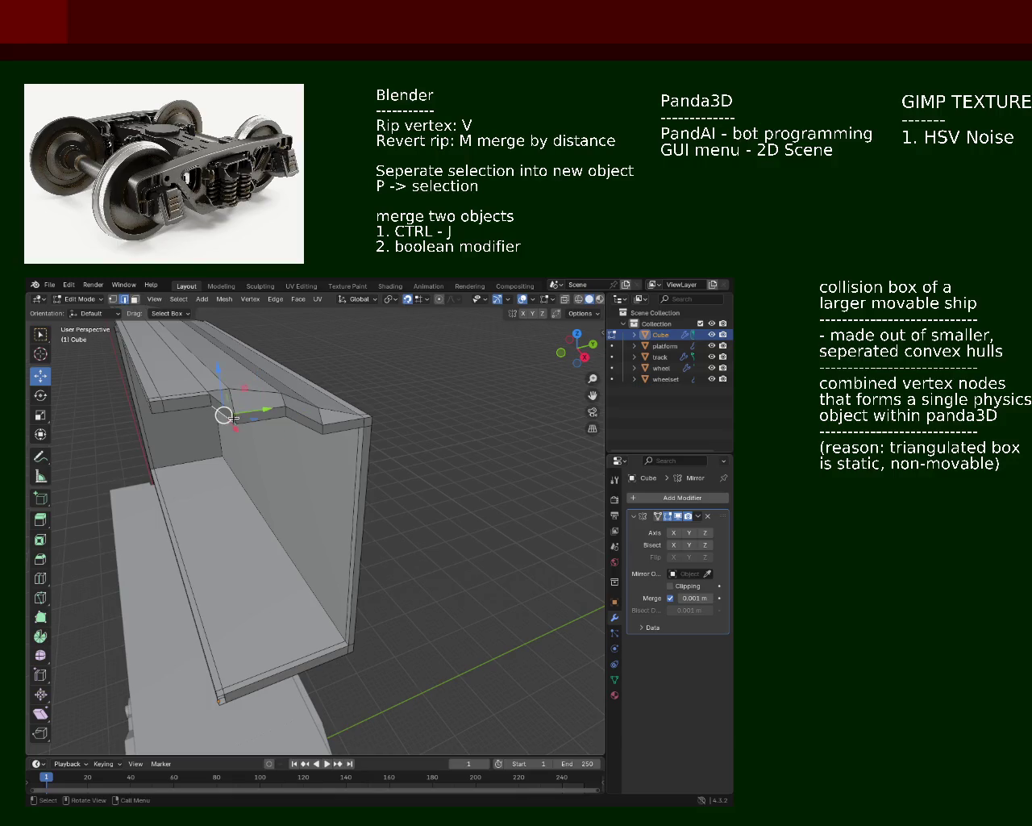
pyautogui.moveTo(232, 379)
pyautogui.mouseDown()
pyautogui.moveTo(232, 397)
pyautogui.moveTo(324, 394)
pyautogui.mouseUp()
pyautogui.click(285, 408)
pyautogui.click(321, 427)
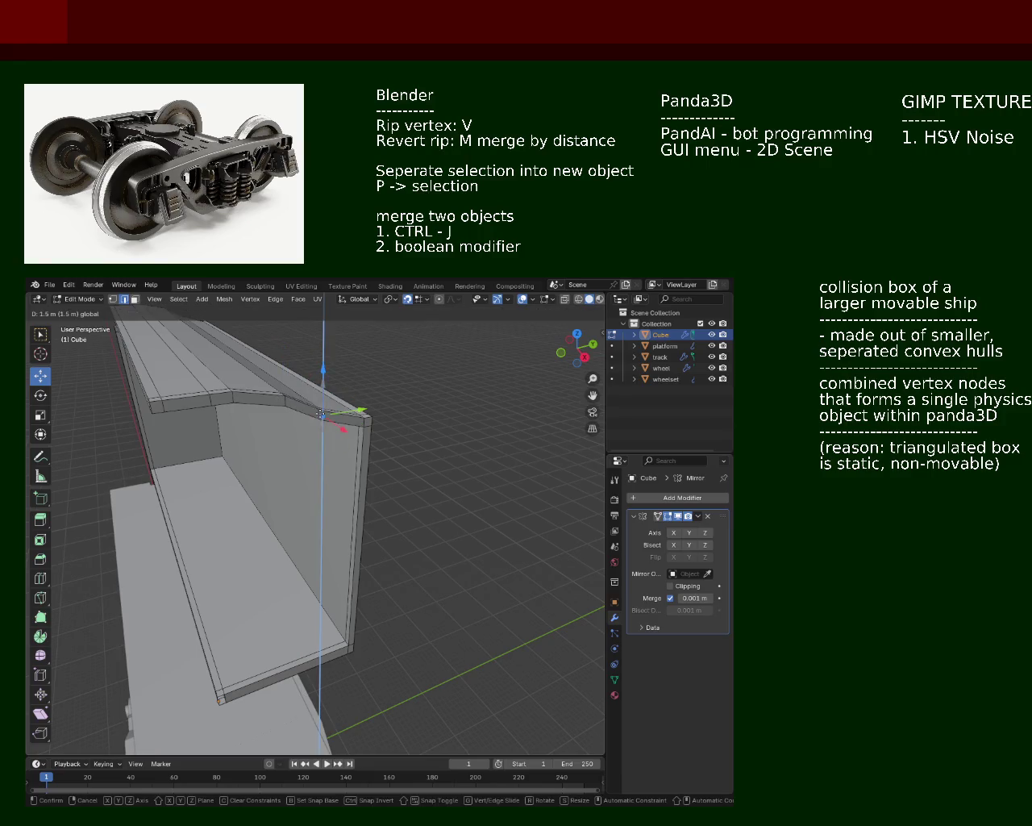
pyautogui.click(321, 414)
pyautogui.moveTo(322, 414)
pyautogui.mouseDown(button='middle')
pyautogui.moveTo(295, 433)
pyautogui.moveTo(233, 421)
pyautogui.moveTo(337, 422)
pyautogui.moveTo(211, 427)
pyautogui.moveTo(403, 398)
pyautogui.moveTo(355, 424)
pyautogui.moveTo(436, 460)
pyautogui.moveTo(209, 395)
pyautogui.moveTo(463, 459)
pyautogui.moveTo(330, 413)
pyautogui.mouseUp(button='middle')
# Save train.blend and re-enable mirroring on the Y and X axes
pyautogui.hotkey('ctrl', 's')
pyautogui.click(689, 532)
pyautogui.click(672, 534)
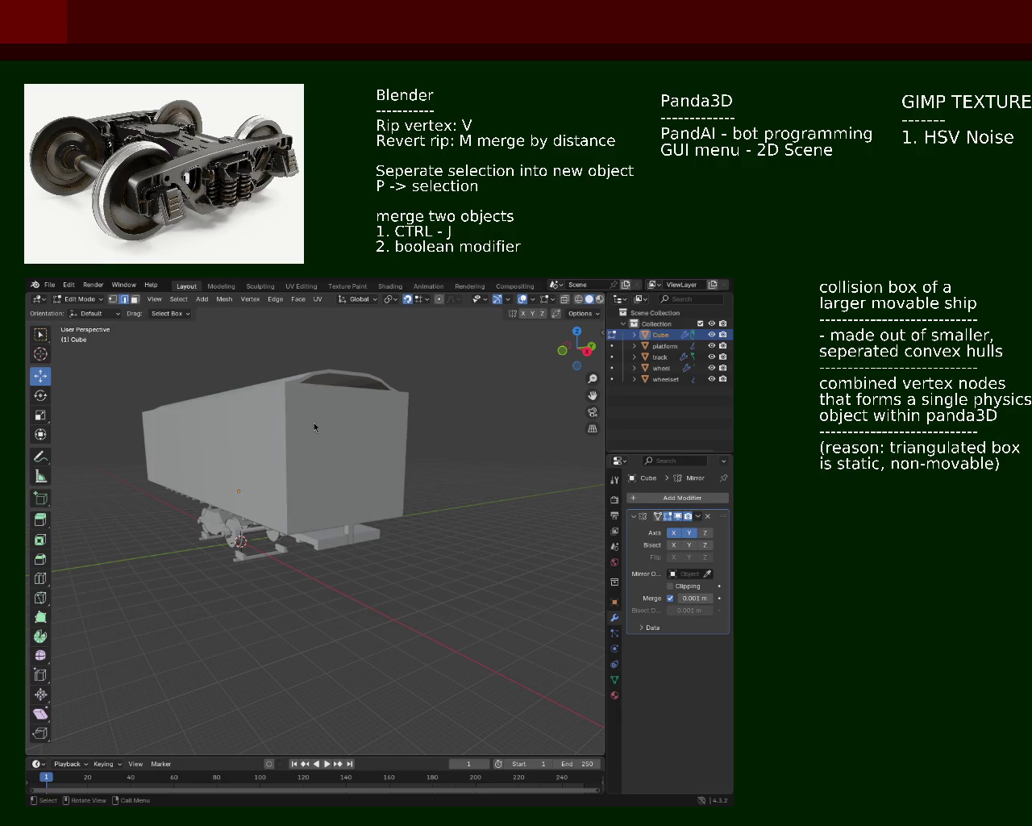
pyautogui.moveTo(323, 422)
pyautogui.mouseDown(button='middle')
pyautogui.moveTo(423, 449)
pyautogui.moveTo(512, 546)
pyautogui.moveTo(364, 510)
pyautogui.moveTo(428, 511)
pyautogui.moveTo(478, 540)
pyautogui.moveTo(441, 524)
pyautogui.mouseUp(button='middle')
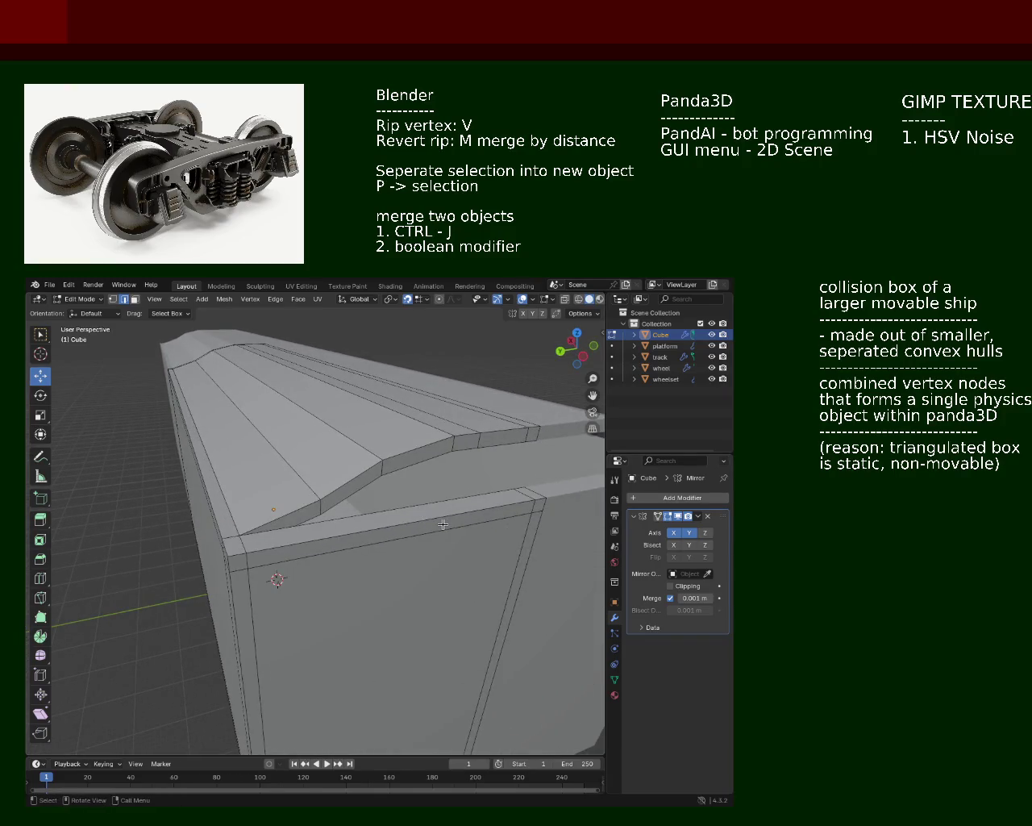
pyautogui.click(536, 433)
pyautogui.moveTo(317, 534)
pyautogui.mouseDown(button='middle')
pyautogui.moveTo(495, 556)
pyautogui.moveTo(300, 504)
pyautogui.mouseUp(button='middle')
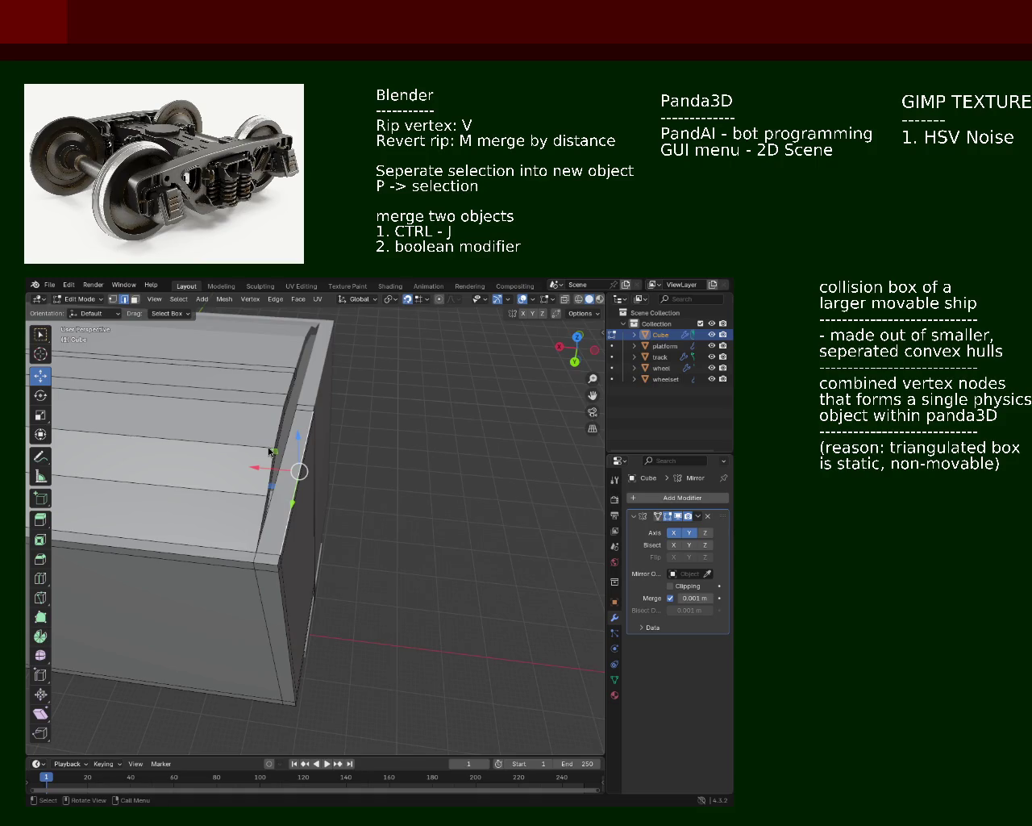
# Delete the faces at the box end with X > Faces
pyautogui.moveTo(242, 412); pyautogui.dragTo(421, 593, button='middle')
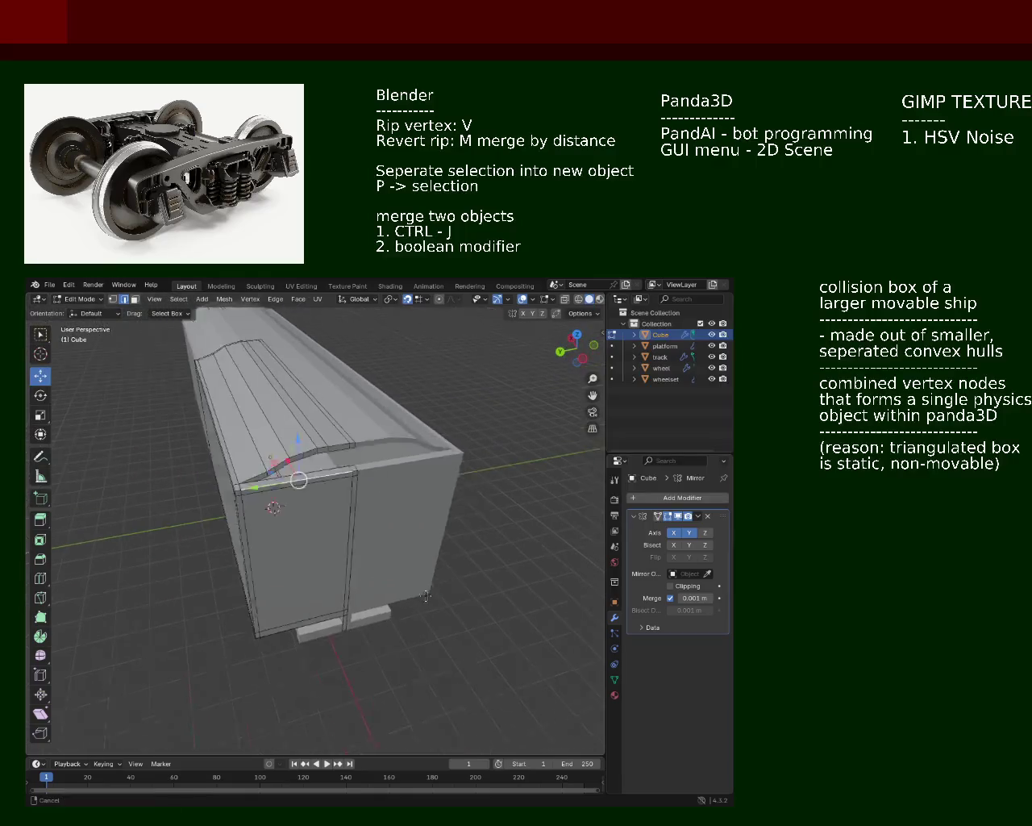
pyautogui.scroll(4, 258, 461)
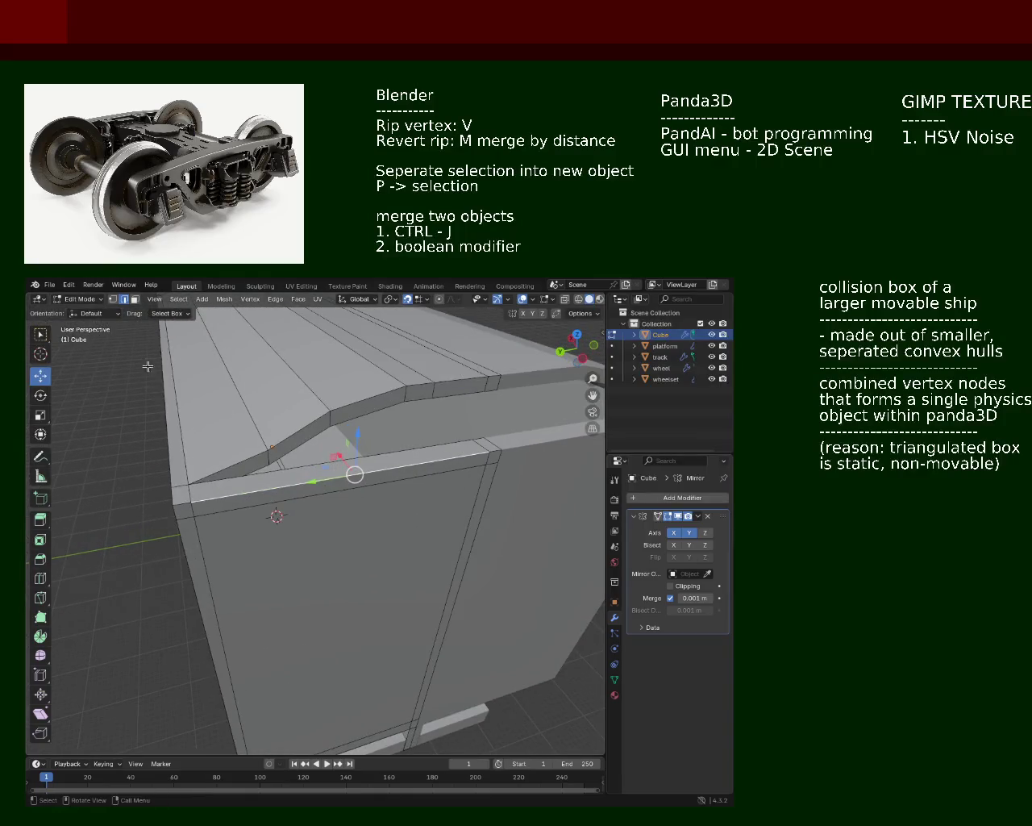
pyautogui.click(272, 479)
pyautogui.rightClick(275, 482)
pyautogui.press('Escape')
pyautogui.moveTo(278, 491); pyautogui.dragTo(286, 448, button='middle')
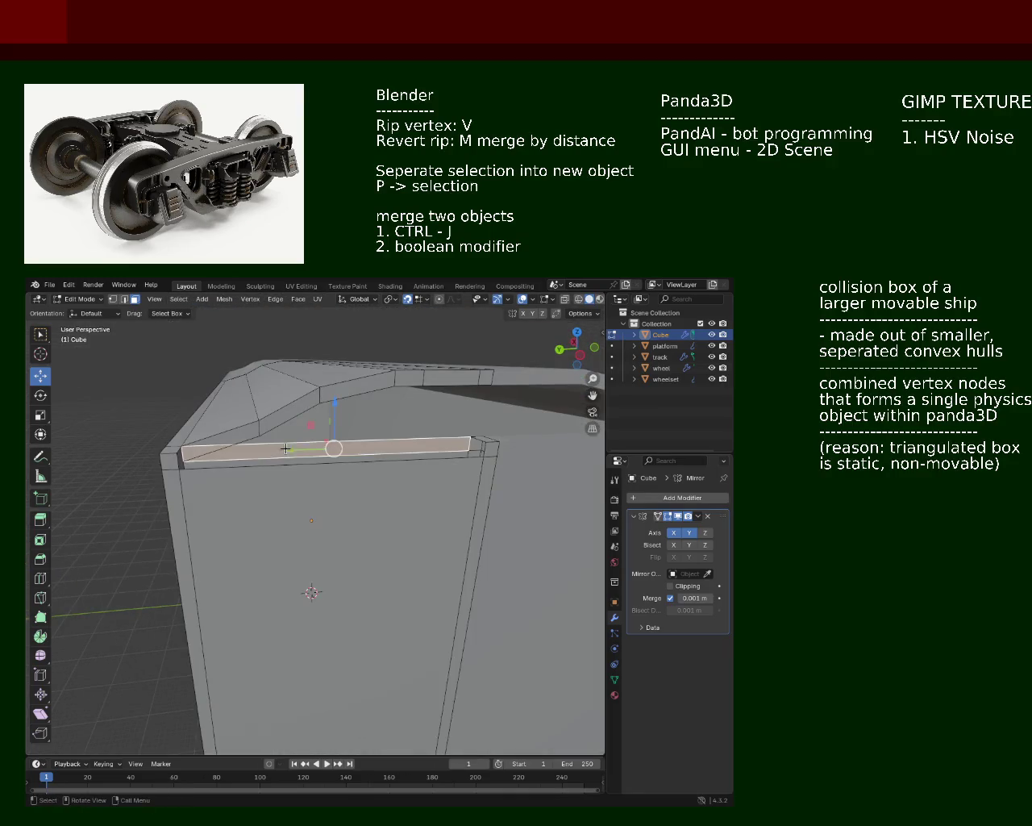
pyautogui.rightClick(242, 464)
pyautogui.press('Escape')
pyautogui.moveTo(242, 464)
pyautogui.mouseDown(button='middle')
pyautogui.moveTo(282, 475)
pyautogui.moveTo(264, 494)
pyautogui.moveTo(288, 491)
pyautogui.mouseUp(button='middle')
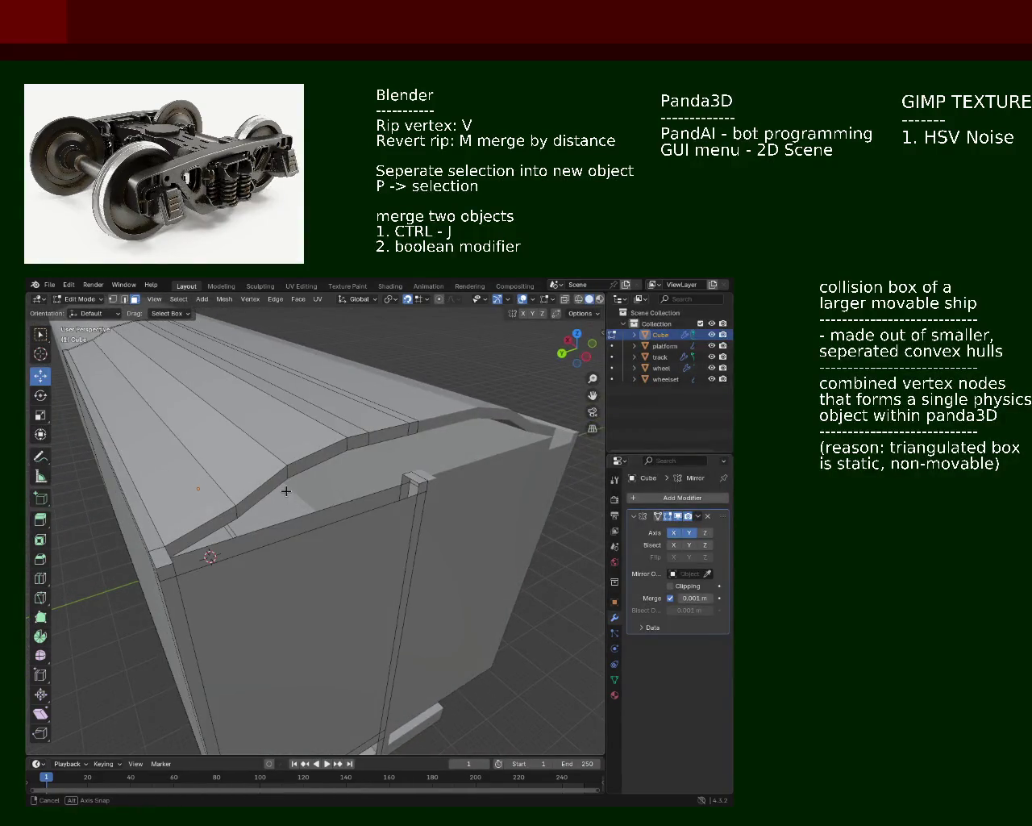
pyautogui.rightClick(418, 472)
pyautogui.click(416, 479)
pyautogui.press('x')
pyautogui.click(422, 483)
# Extrude the roof bevel edge strip outward into an overhanging lip
pyautogui.keyDown('shift'); pyautogui.click(209, 533); pyautogui.keyUp('shift')
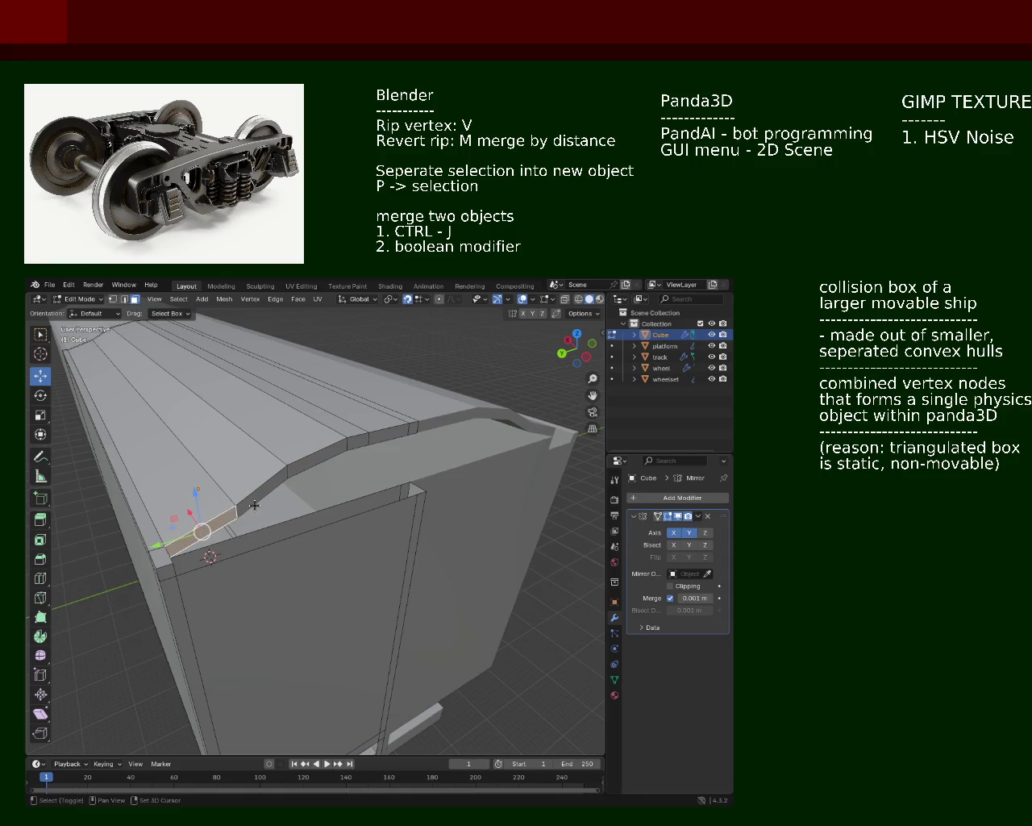
pyautogui.keyDown('shift'); pyautogui.click(274, 484); pyautogui.keyUp('shift')
pyautogui.keyDown('shift'); pyautogui.click(359, 440); pyautogui.keyUp('shift')
pyautogui.keyDown('shift'); pyautogui.click(316, 458); pyautogui.keyUp('shift')
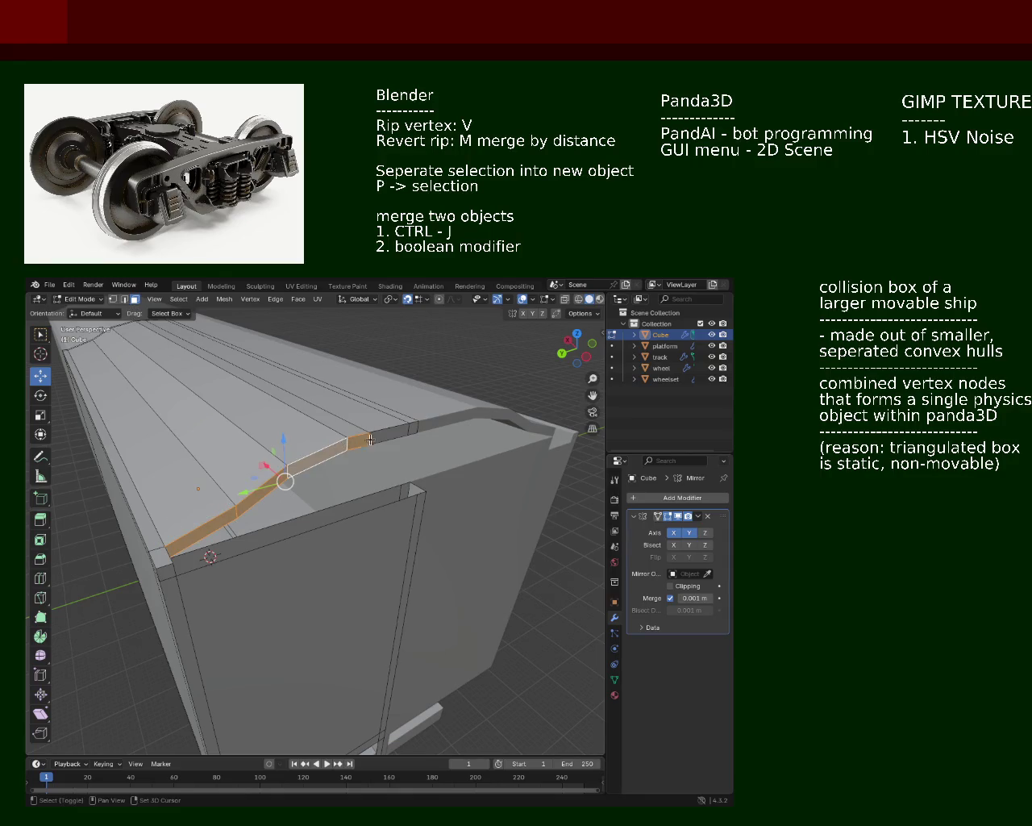
pyautogui.keyDown('shift'); pyautogui.click(383, 436); pyautogui.keyUp('shift')
pyautogui.press('e')
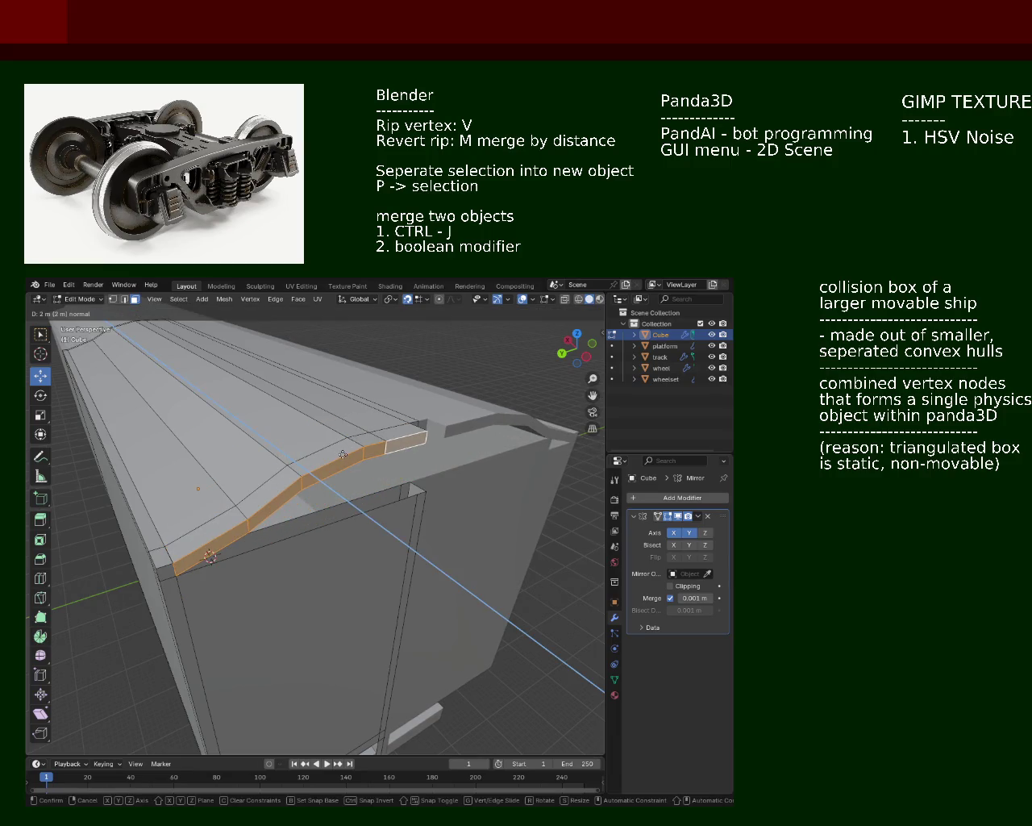
pyautogui.click(343, 454)
pyautogui.moveTo(343, 454)
pyautogui.mouseDown(button='middle')
pyautogui.moveTo(266, 484)
pyautogui.moveTo(341, 484)
pyautogui.moveTo(315, 415)
pyautogui.mouseUp(button='middle')
pyautogui.scroll(4, 341, 484)
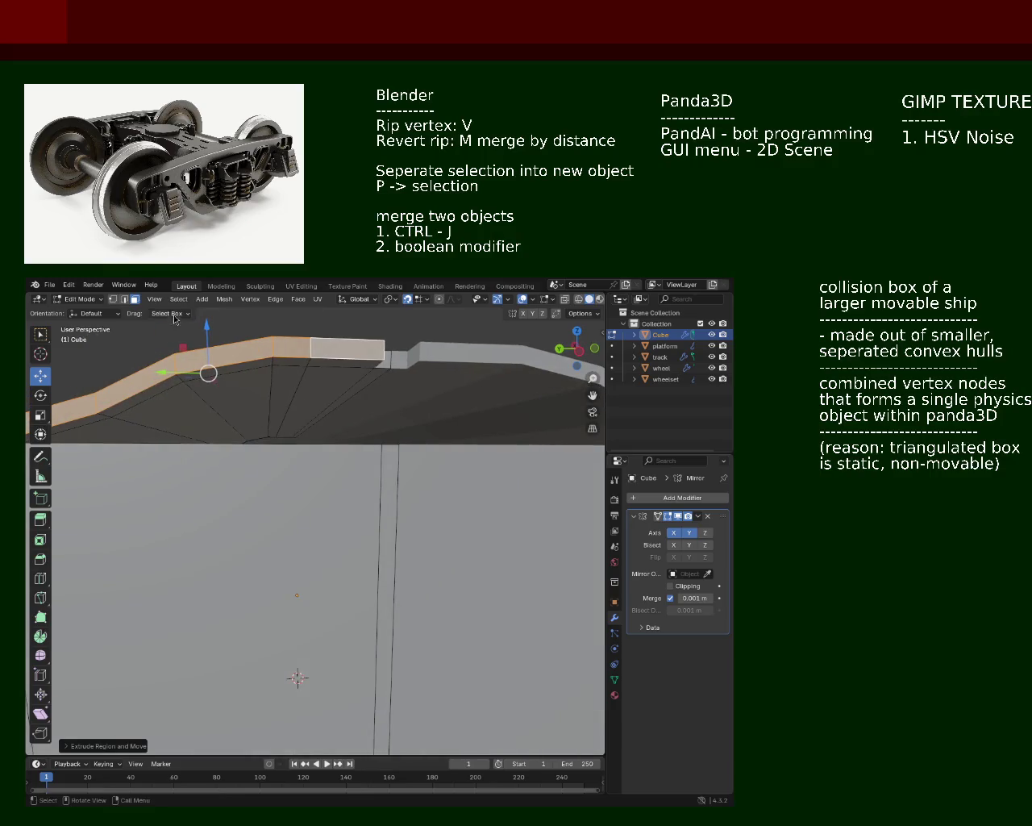
# In vertex mode, select the top-edge loop vertices and fill them with a new face
pyautogui.click(113, 300)
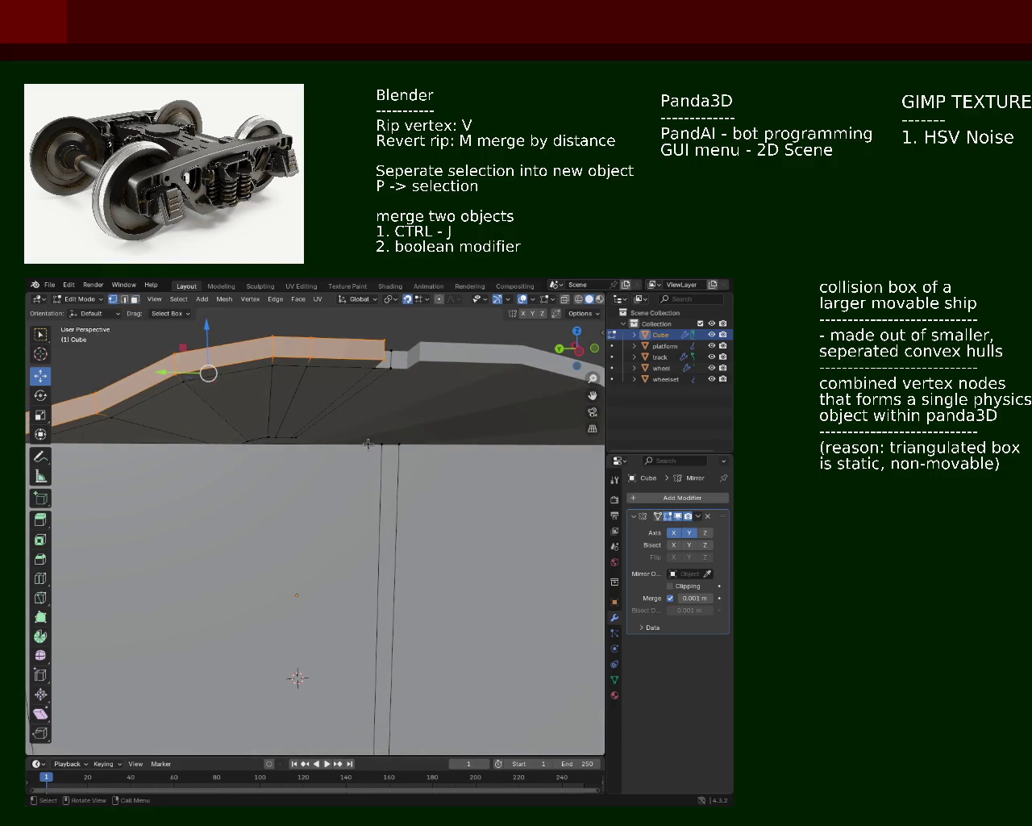
pyautogui.click(379, 443)
pyautogui.keyDown('shift'); pyautogui.click(383, 359); pyautogui.keyUp('shift')
pyautogui.keyDown('shift'); pyautogui.click(309, 358); pyautogui.keyUp('shift')
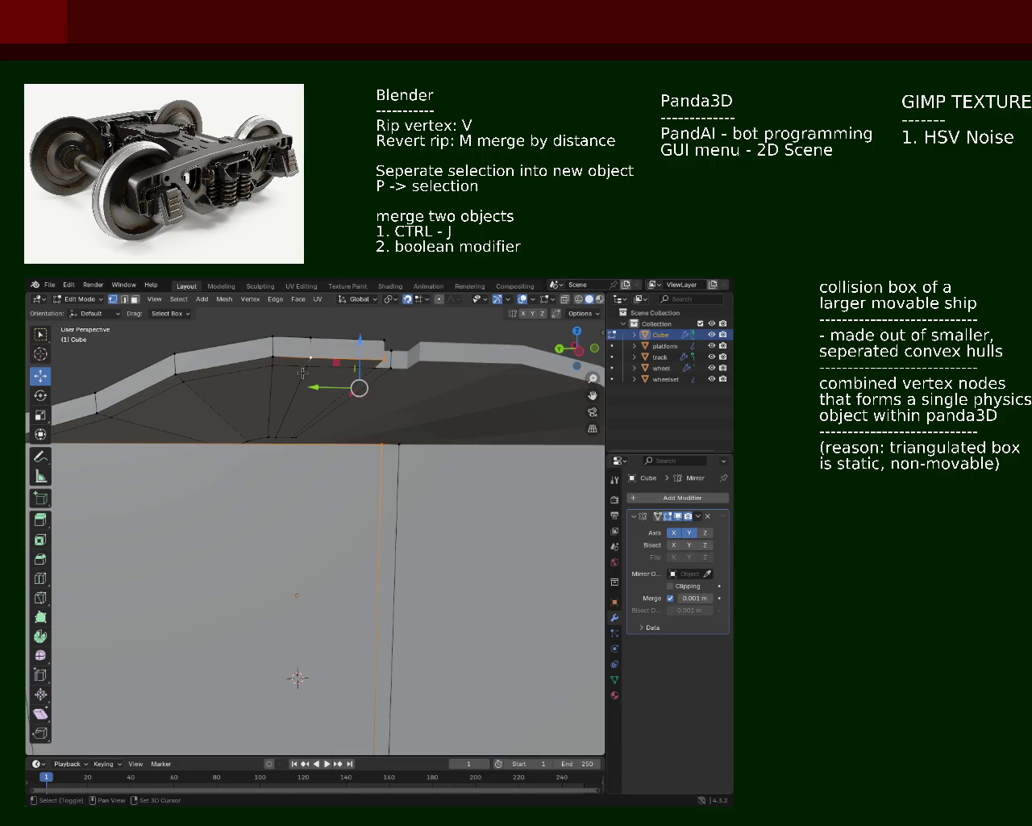
pyautogui.moveTo(274, 355); pyautogui.dragTo(322, 352, button='middle')
pyautogui.keyDown('shift'); pyautogui.click(336, 353); pyautogui.keyUp('shift')
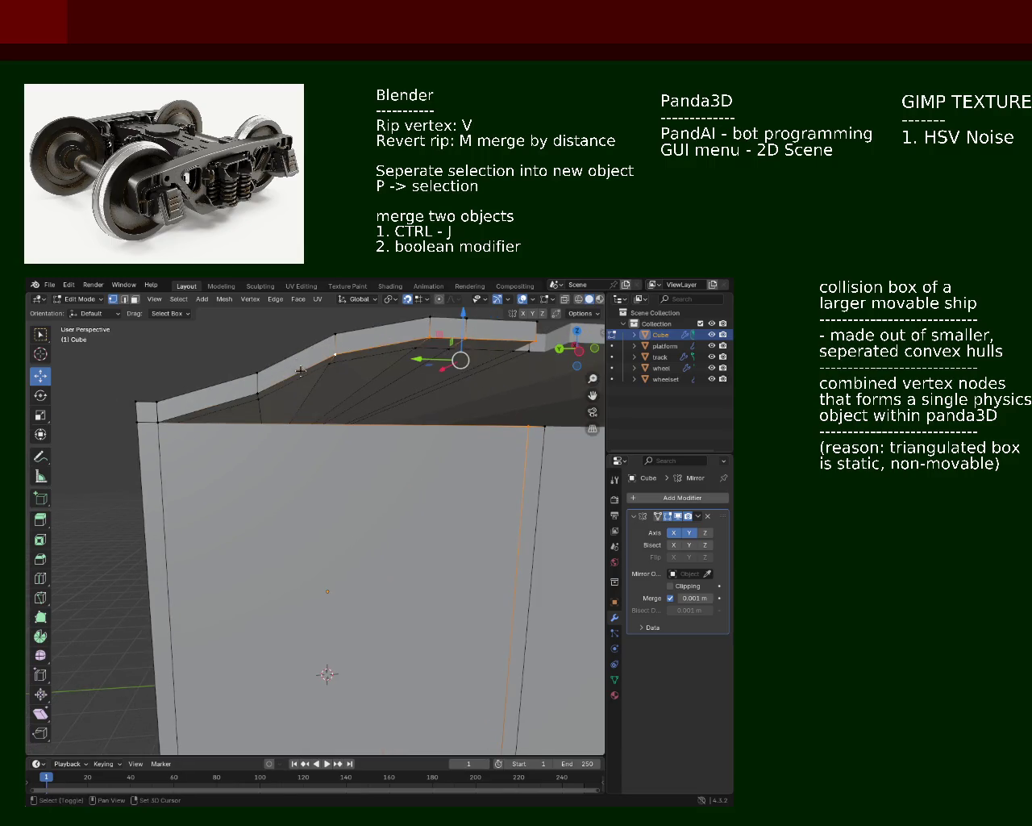
pyautogui.keyDown('shift'); pyautogui.click(256, 394); pyautogui.keyUp('shift')
pyautogui.keyDown('shift'); pyautogui.click(158, 421); pyautogui.keyUp('shift')
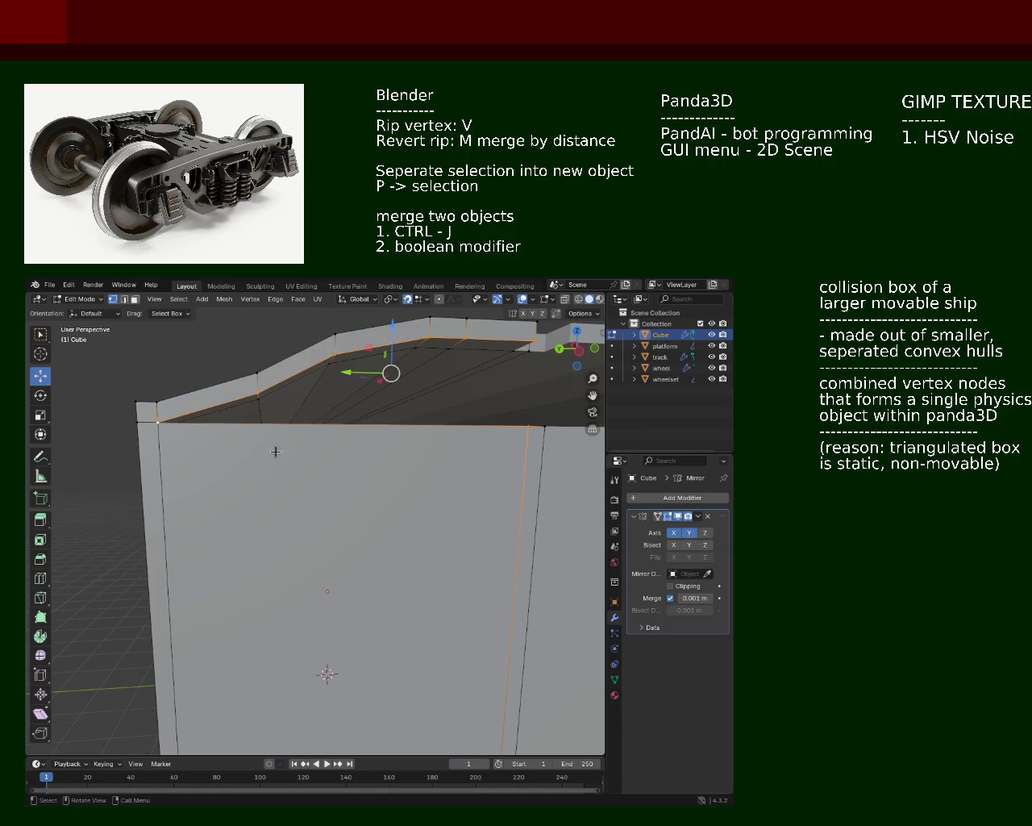
pyautogui.press('f')
pyautogui.click(375, 463)
pyautogui.moveTo(409, 443)
pyautogui.mouseDown(button='middle')
pyautogui.moveTo(330, 490)
pyautogui.moveTo(129, 495)
pyautogui.moveTo(153, 500)
pyautogui.mouseUp(button='middle')
pyautogui.moveTo(379, 488)
pyautogui.mouseDown(button='middle')
pyautogui.moveTo(448, 487)
pyautogui.moveTo(237, 606)
pyautogui.moveTo(251, 489)
pyautogui.moveTo(459, 502)
pyautogui.moveTo(217, 496)
pyautogui.moveTo(261, 477)
pyautogui.moveTo(357, 481)
pyautogui.moveTo(337, 495)
pyautogui.moveTo(458, 427)
pyautogui.mouseUp(button='middle')
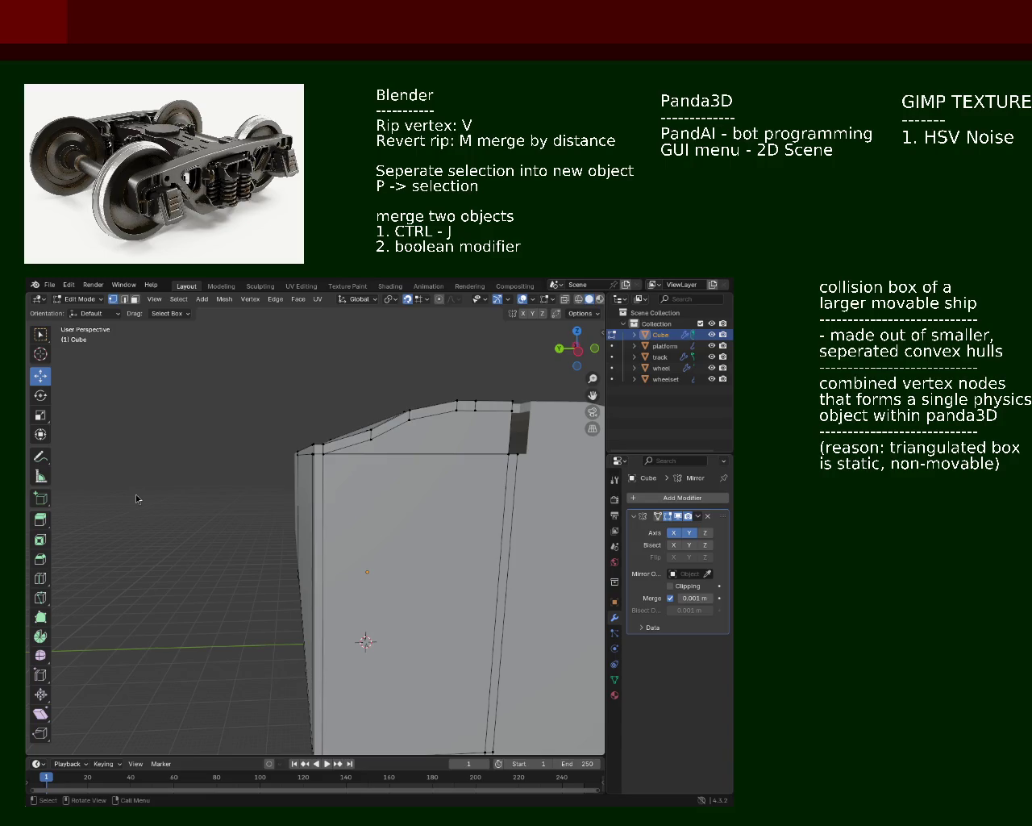
pyautogui.moveTo(270, 490); pyautogui.dragTo(297, 468, button='middle')
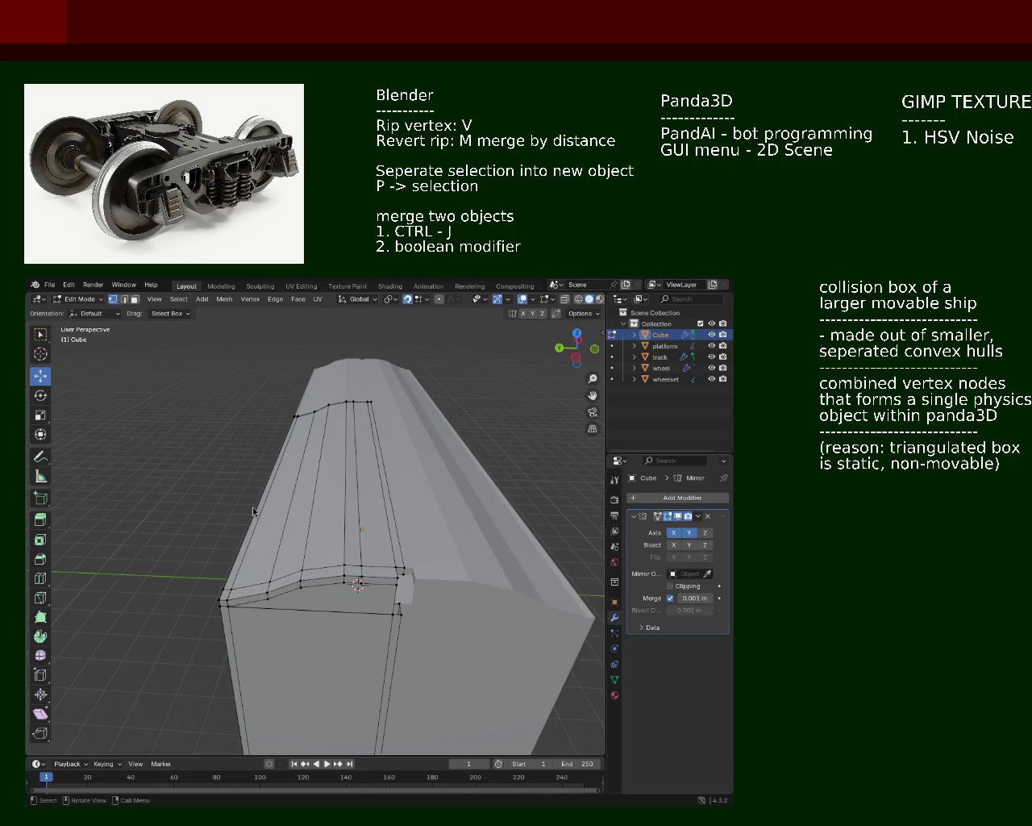
pyautogui.moveTo(373, 530); pyautogui.dragTo(515, 449, button='middle')
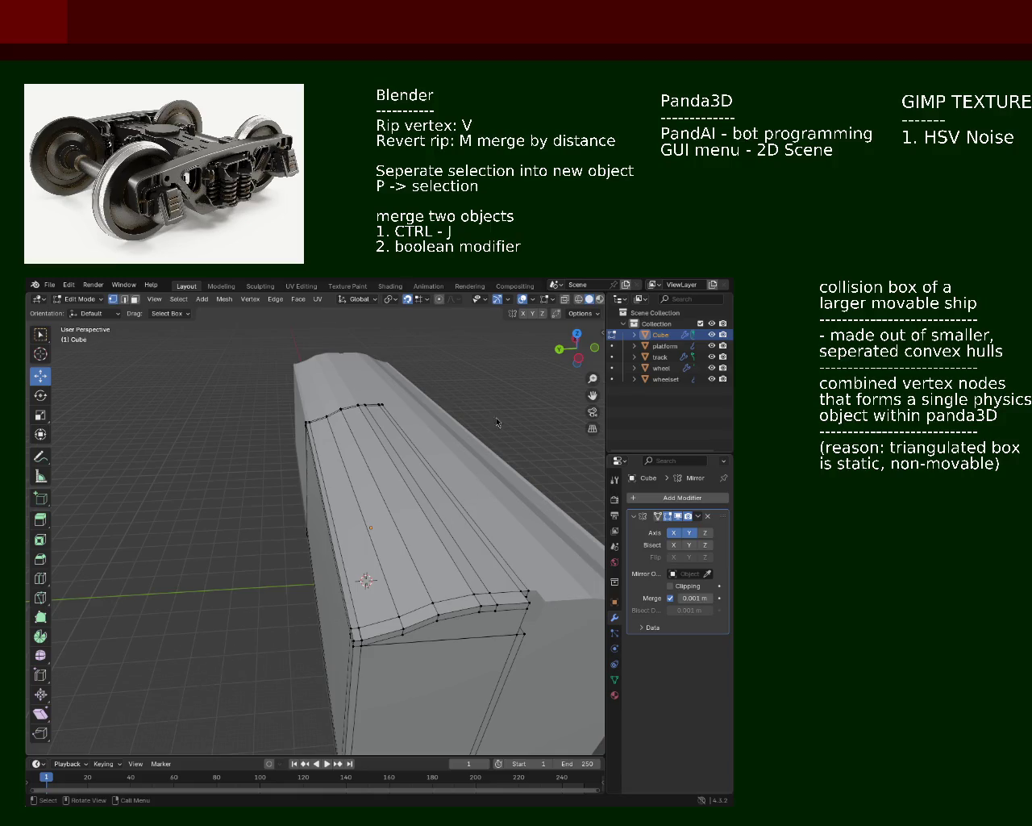
pyautogui.moveTo(333, 436)
pyautogui.mouseDown(button='middle')
pyautogui.moveTo(405, 511)
pyautogui.moveTo(349, 457)
pyautogui.moveTo(305, 466)
pyautogui.moveTo(680, 488)
pyautogui.mouseUp(button='middle')
pyautogui.scroll(5, 327, 456)
pyautogui.moveTo(452, 524)
pyautogui.mouseDown(button='middle')
pyautogui.moveTo(472, 527)
pyautogui.moveTo(375, 516)
pyautogui.moveTo(284, 475)
pyautogui.moveTo(382, 498)
pyautogui.moveTo(322, 497)
pyautogui.moveTo(492, 484)
pyautogui.moveTo(536, 462)
pyautogui.moveTo(411, 438)
pyautogui.moveTo(426, 511)
pyautogui.moveTo(341, 517)
pyautogui.moveTo(384, 512)
pyautogui.moveTo(173, 489)
pyautogui.moveTo(281, 475)
pyautogui.moveTo(344, 567)
pyautogui.mouseUp(button='middle')
# Select the edges under the roof overhang and around the end-wall corner
pyautogui.click(342, 576)
pyautogui.keyDown('shift'); pyautogui.click(348, 561); pyautogui.keyUp('shift')
pyautogui.keyDown('shift'); pyautogui.click(316, 539); pyautogui.keyUp('shift')
pyautogui.keyDown('shift'); pyautogui.click(276, 509); pyautogui.keyUp('shift')
pyautogui.keyDown('shift'); pyautogui.click(268, 505); pyautogui.keyUp('shift')
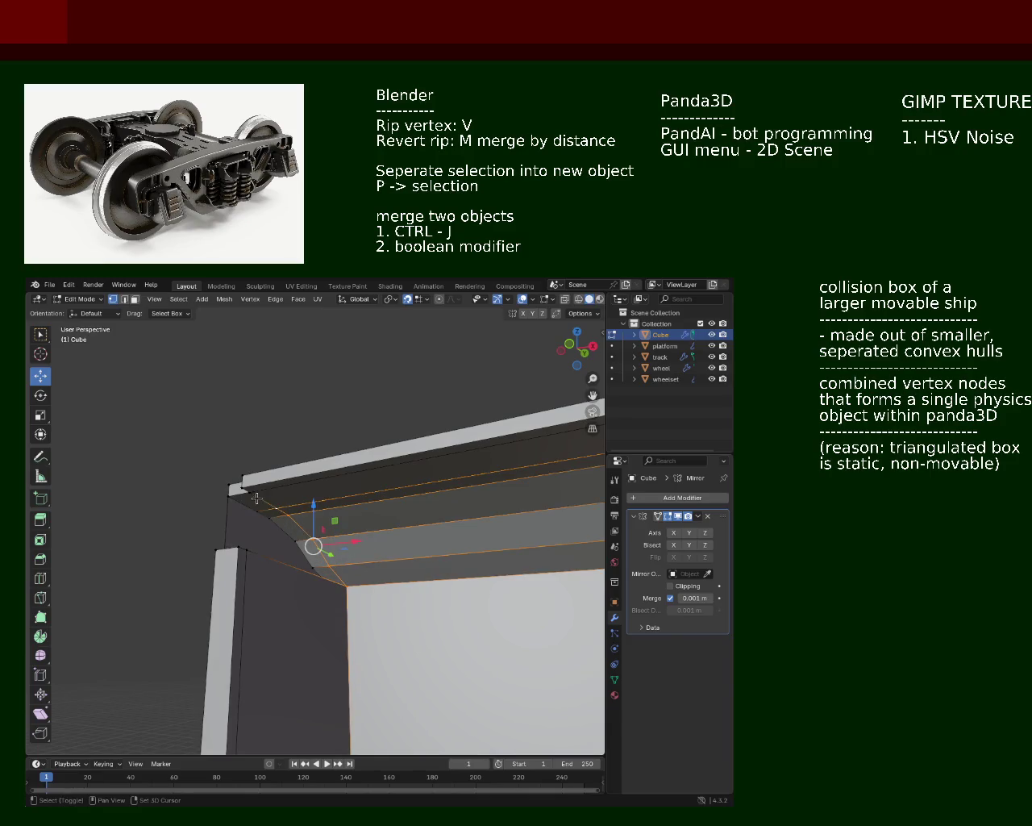
pyautogui.keyDown('shift'); pyautogui.click(253, 495); pyautogui.keyUp('shift')
pyautogui.keyDown('shift'); pyautogui.click(249, 549); pyautogui.keyUp('shift')
pyautogui.click(249, 549)
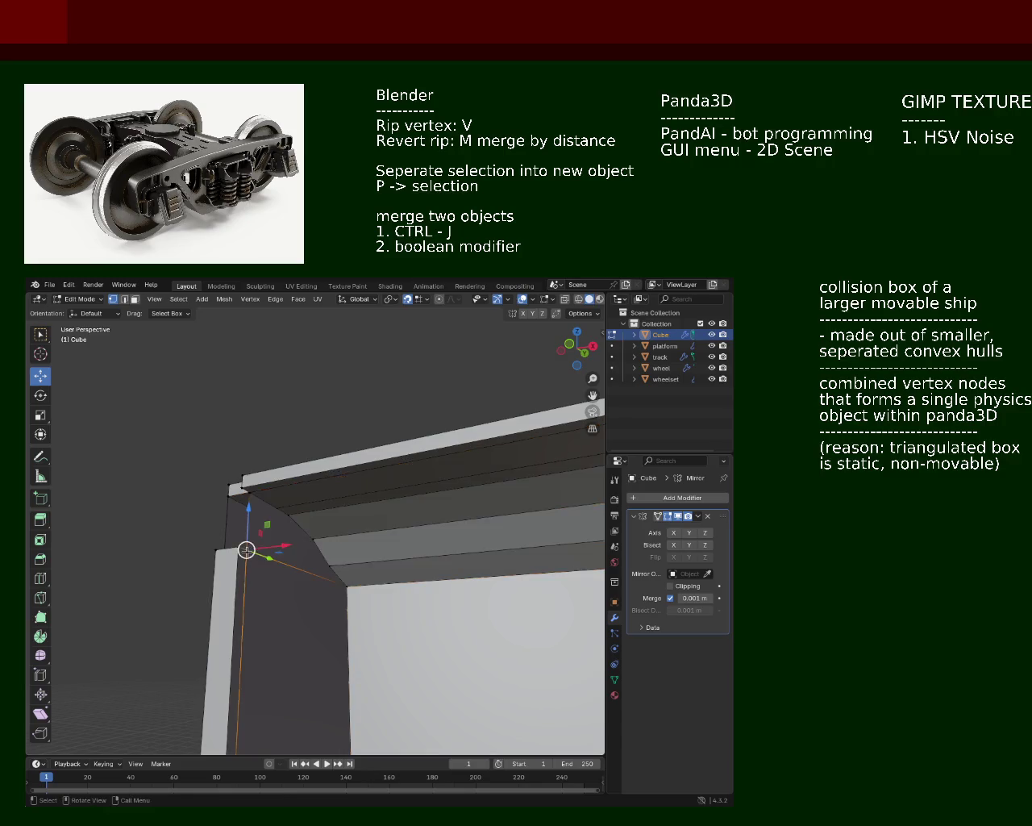
pyautogui.click(248, 494)
pyautogui.keyDown('shift'); pyautogui.click(266, 504); pyautogui.keyUp('shift')
pyautogui.keyDown('shift'); pyautogui.click(242, 557); pyautogui.keyUp('shift')
pyautogui.moveTo(240, 528)
pyautogui.mouseDown(button='middle')
pyautogui.moveTo(165, 479)
pyautogui.moveTo(366, 456)
pyautogui.moveTo(334, 479)
pyautogui.mouseUp(button='middle')
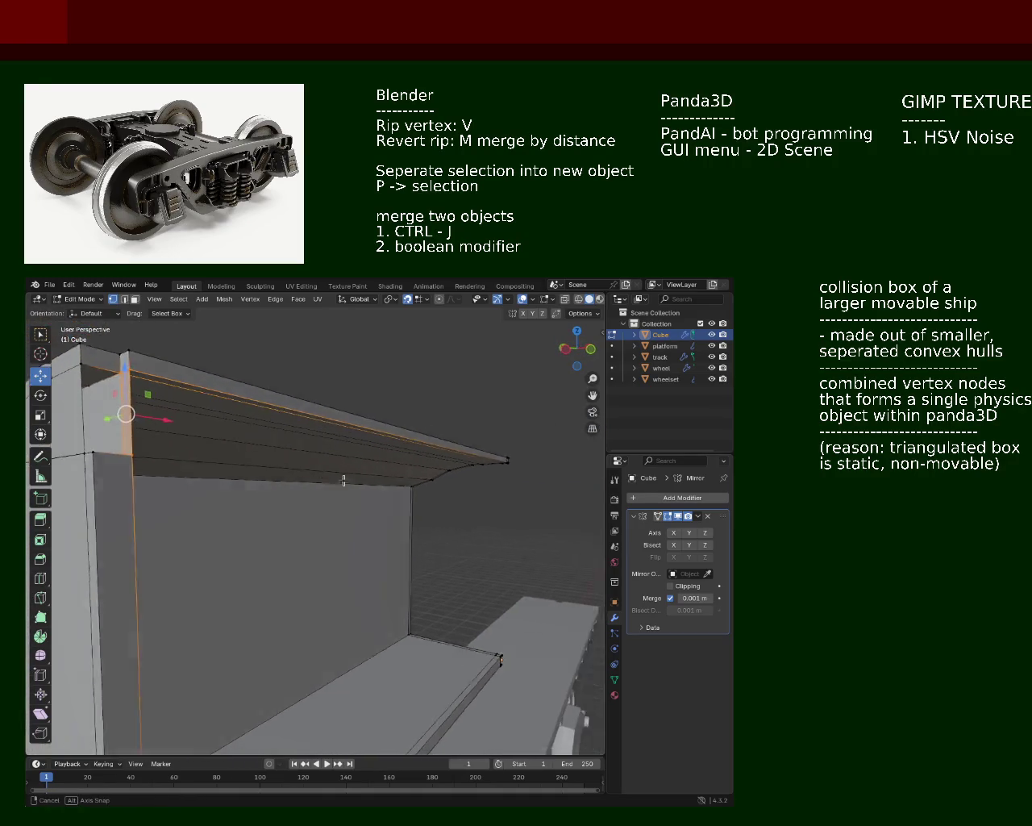
pyautogui.moveTo(265, 430); pyautogui.dragTo(267, 462, button='middle')
# Try moving the lower corner vertex vertically, then undo the move
pyautogui.click(236, 492)
pyautogui.moveTo(208, 433)
pyautogui.mouseDown(button='middle')
pyautogui.moveTo(208, 486)
pyautogui.moveTo(176, 450)
pyautogui.mouseUp(button='middle')
pyautogui.press('g')
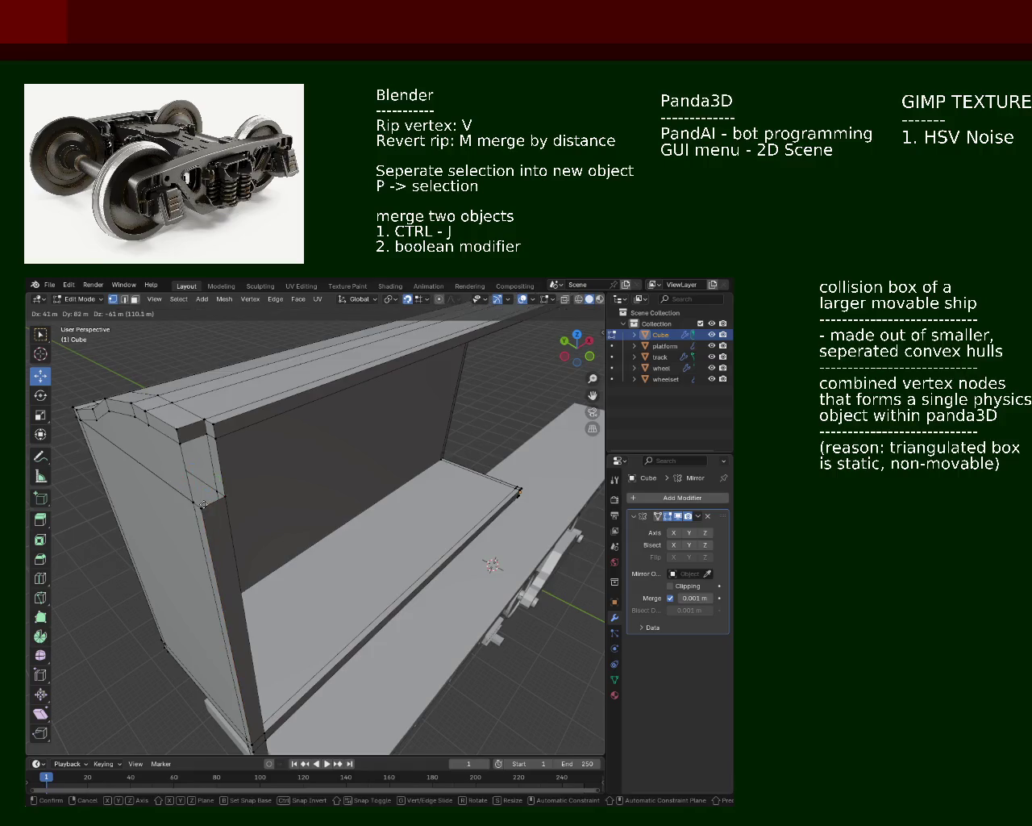
pyautogui.press('z')
pyautogui.click(222, 413)
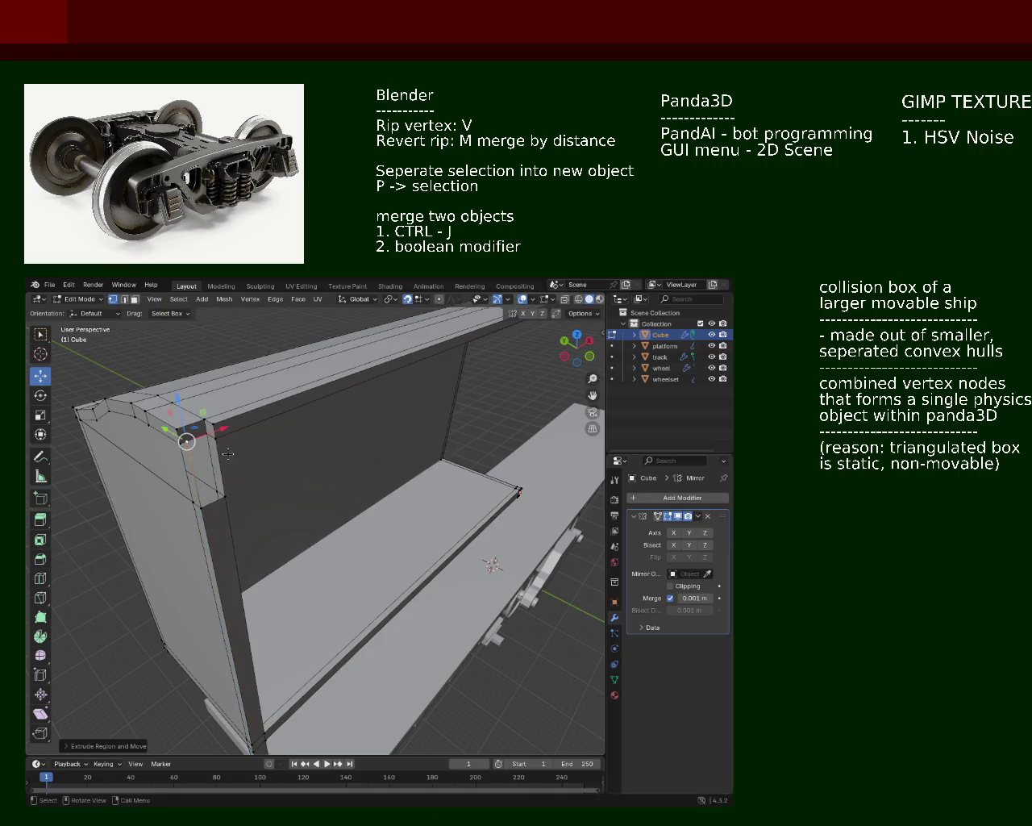
pyautogui.hotkey('ctrl', 'z')
# Using wireframe, select the vertical corner edge and raise it about 4.5 m along Z
pyautogui.press('z')
pyautogui.click(127, 438)
pyautogui.keyDown('ctrl'); pyautogui.click(252, 471); pyautogui.keyUp('ctrl')
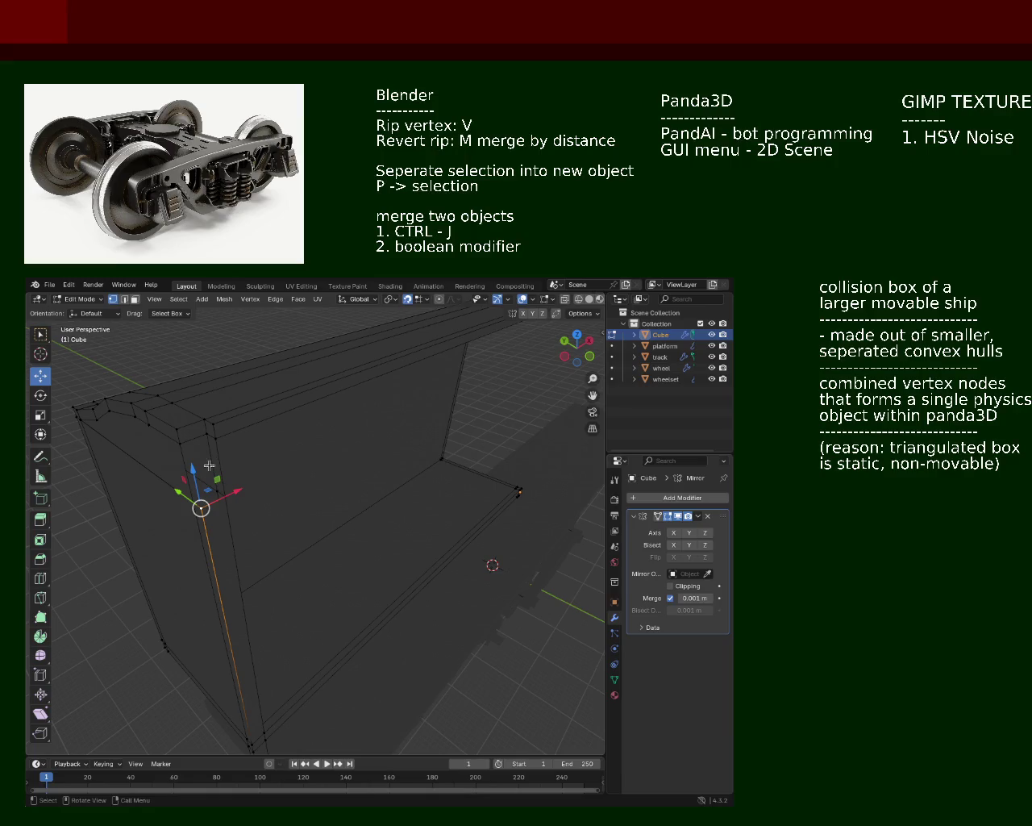
pyautogui.click(588, 300)
pyautogui.moveTo(207, 484); pyautogui.dragTo(233, 471, button='middle')
pyautogui.press('g')
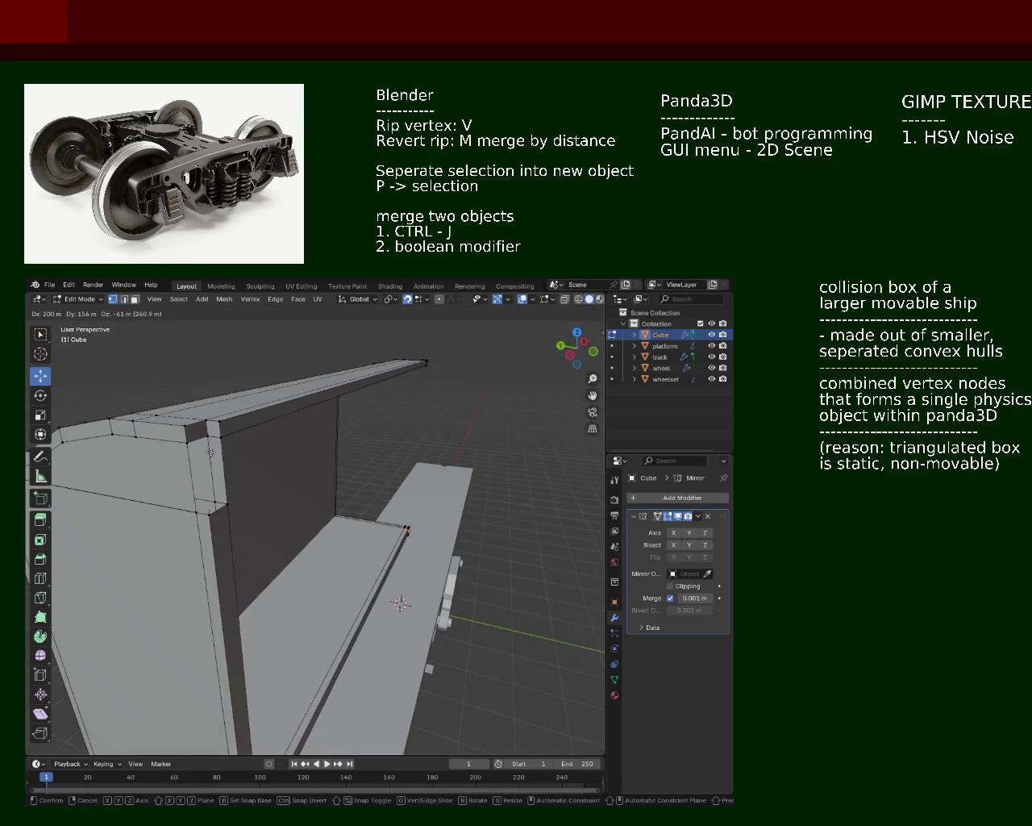
pyautogui.press('z')
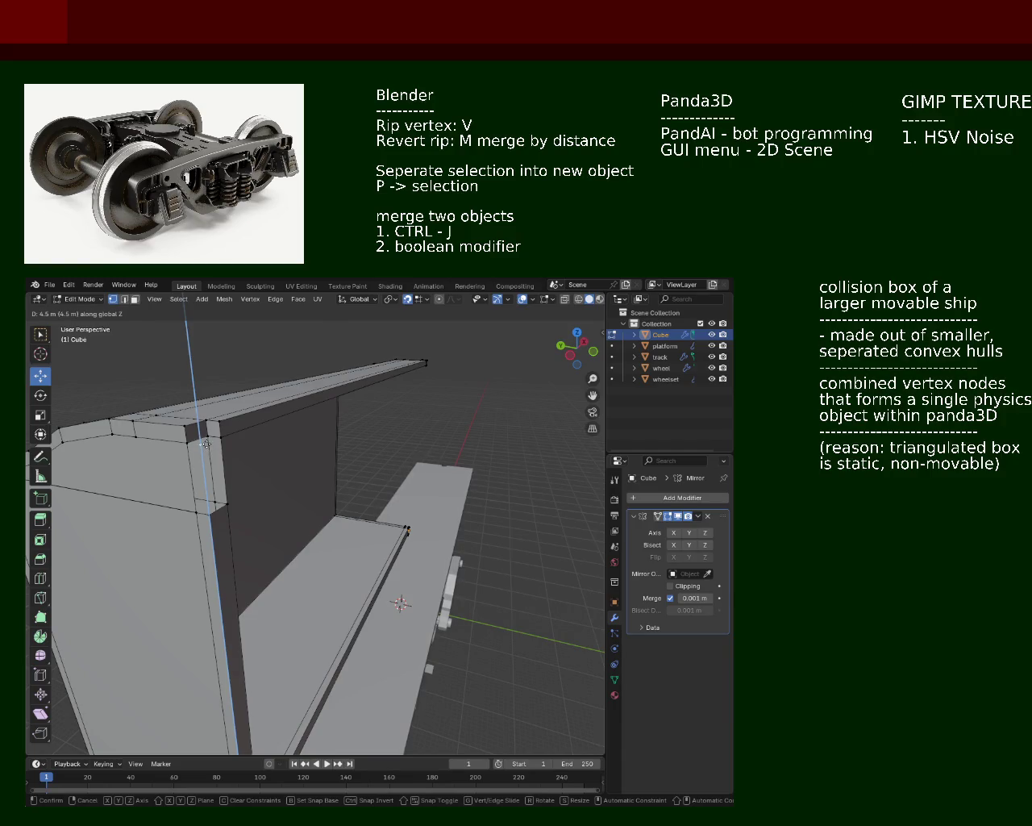
pyautogui.click(206, 445)
pyautogui.moveTo(207, 445)
pyautogui.mouseDown(button='middle')
pyautogui.moveTo(255, 473)
pyautogui.moveTo(299, 447)
pyautogui.mouseUp(button='middle')
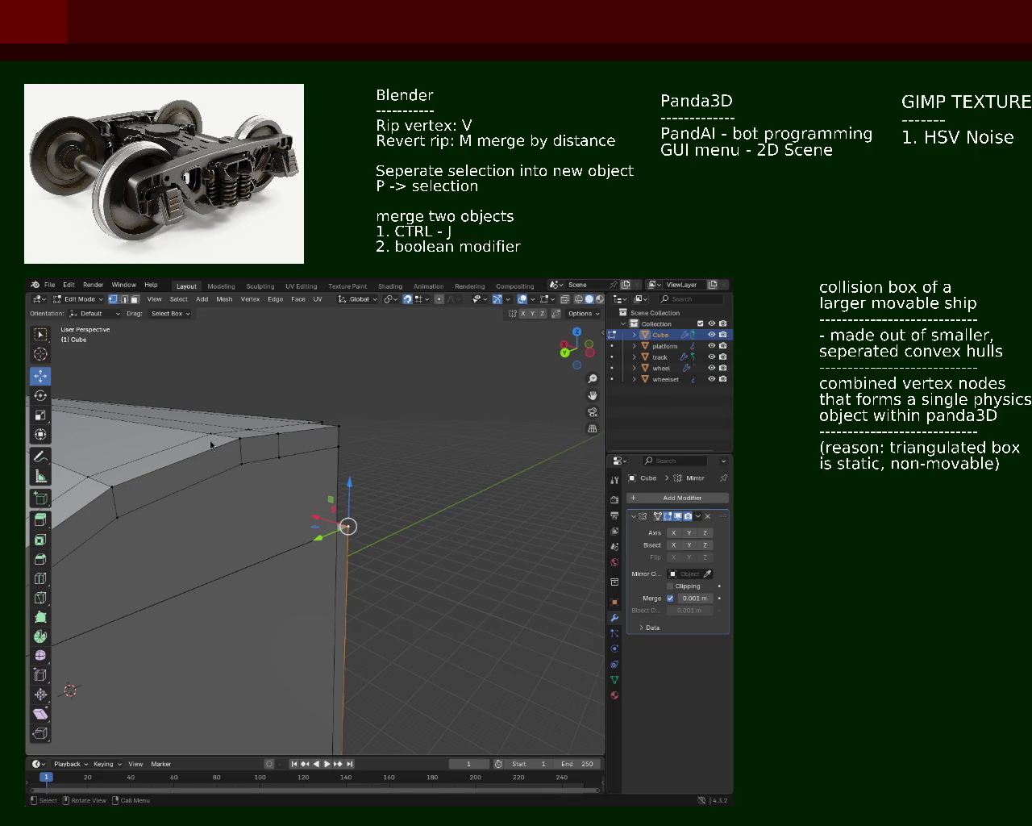
# Move the box end's top corner up along Z, then extrude it again by 4
pyautogui.scroll(-3, 235, 427)
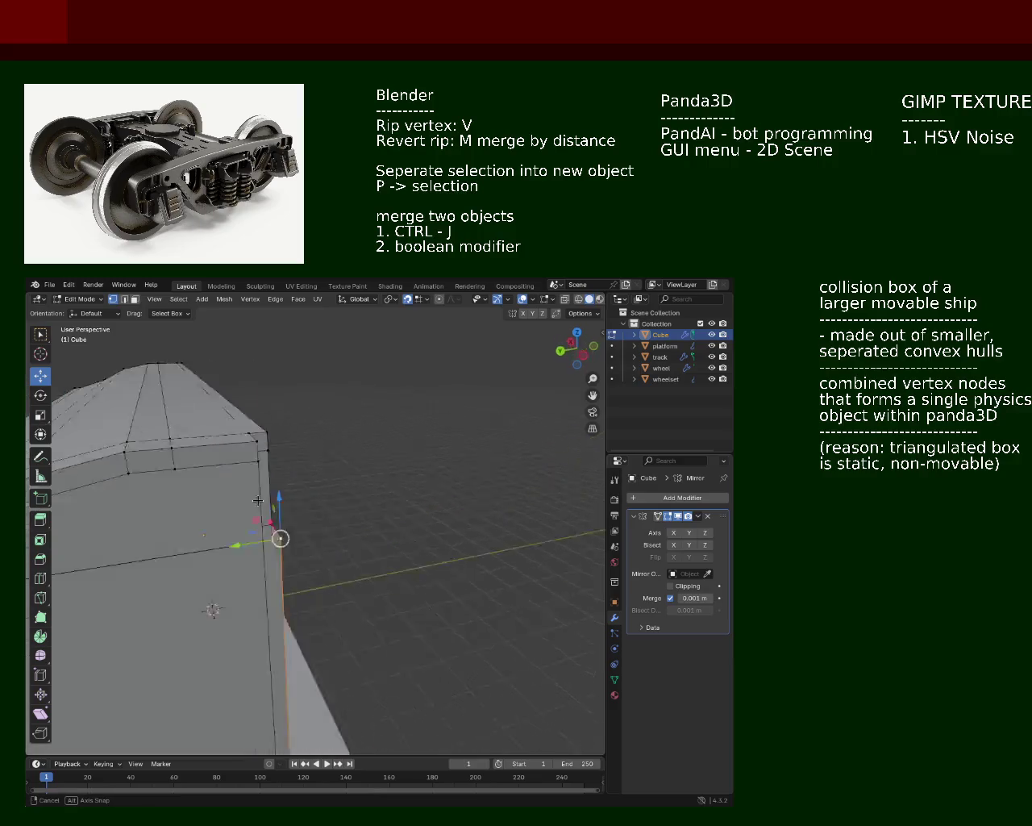
pyautogui.moveTo(234, 427)
pyautogui.mouseDown(button='middle')
pyautogui.moveTo(201, 536)
pyautogui.moveTo(234, 578)
pyautogui.mouseUp(button='middle')
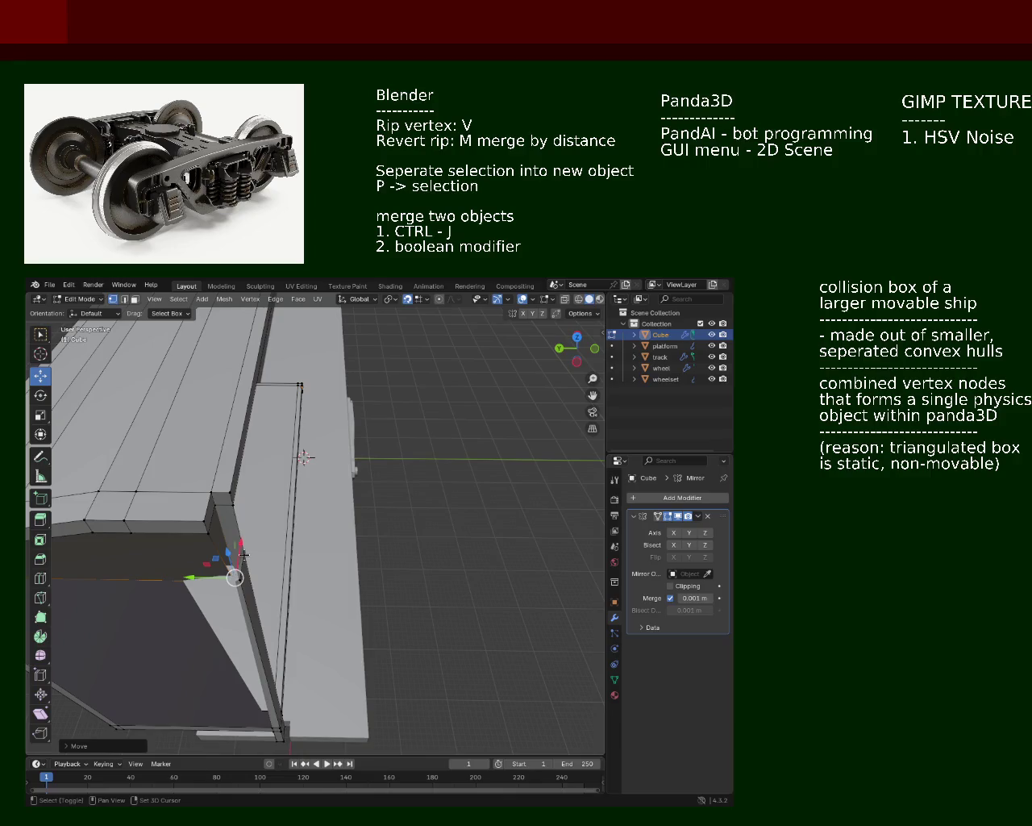
pyautogui.click(224, 554)
pyautogui.click(233, 565)
pyautogui.moveTo(266, 569); pyautogui.dragTo(279, 497, button='middle')
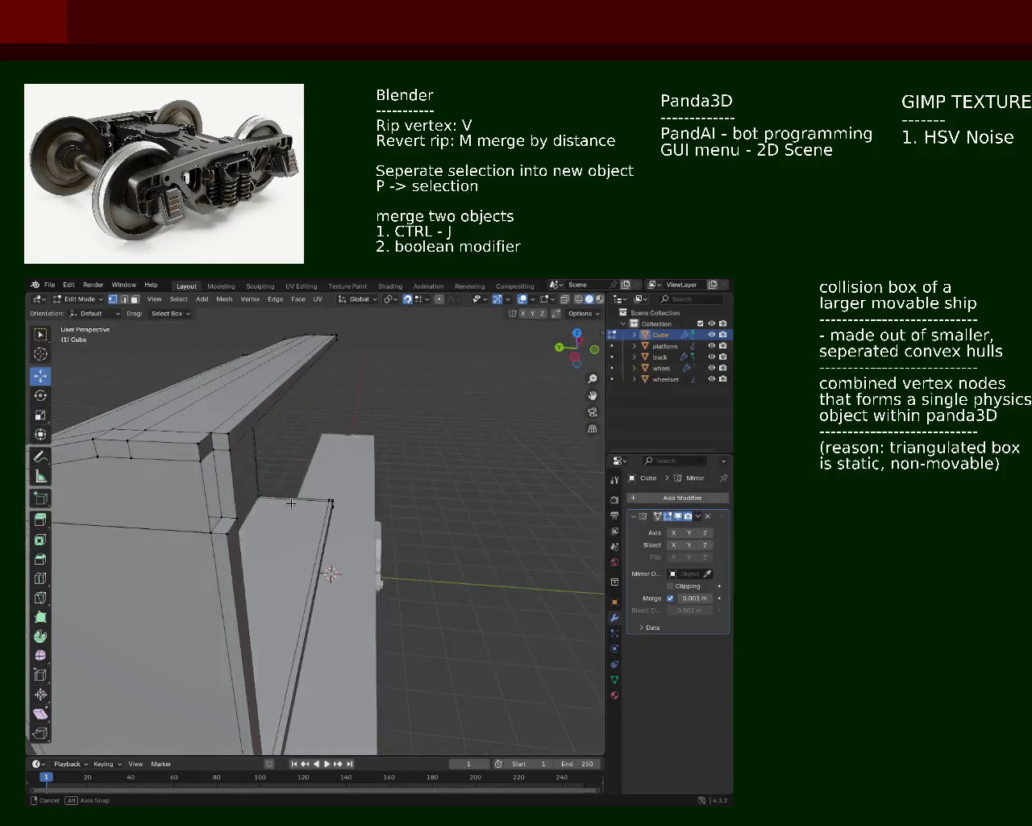
pyautogui.click(215, 457)
pyautogui.press('g')
pyautogui.press('z')
pyautogui.press('z')
pyautogui.click(213, 450)
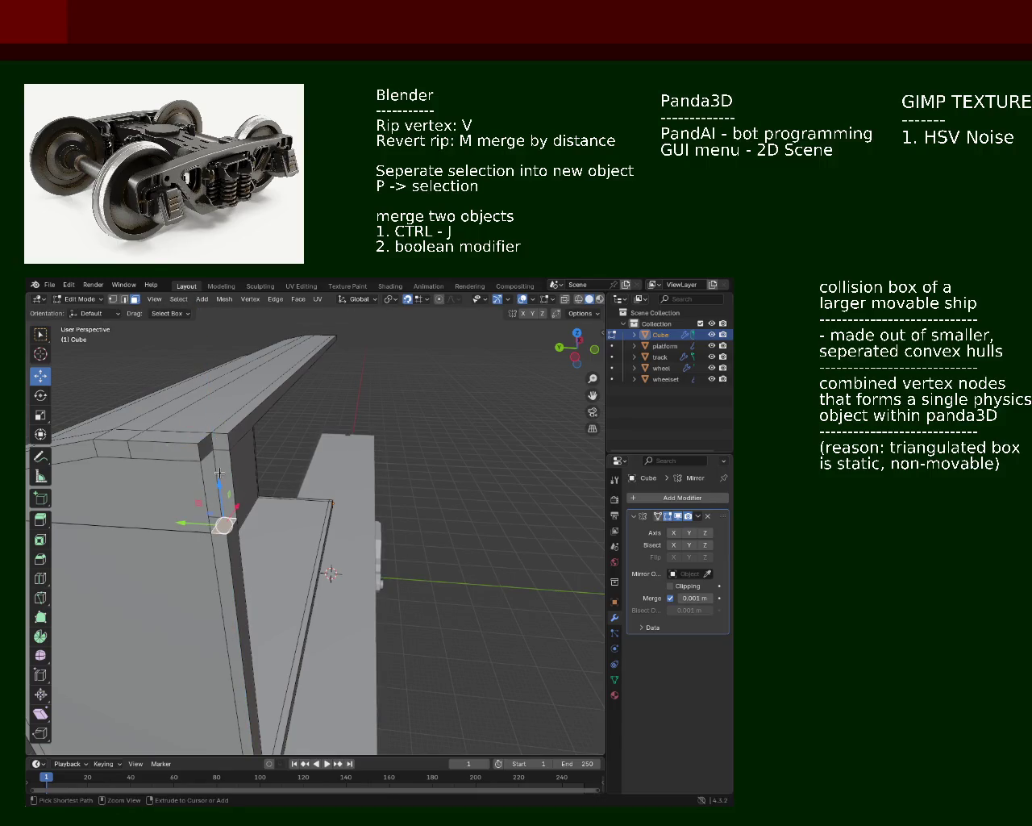
pyautogui.press('e')
pyautogui.press('4')
pyautogui.press('Return')
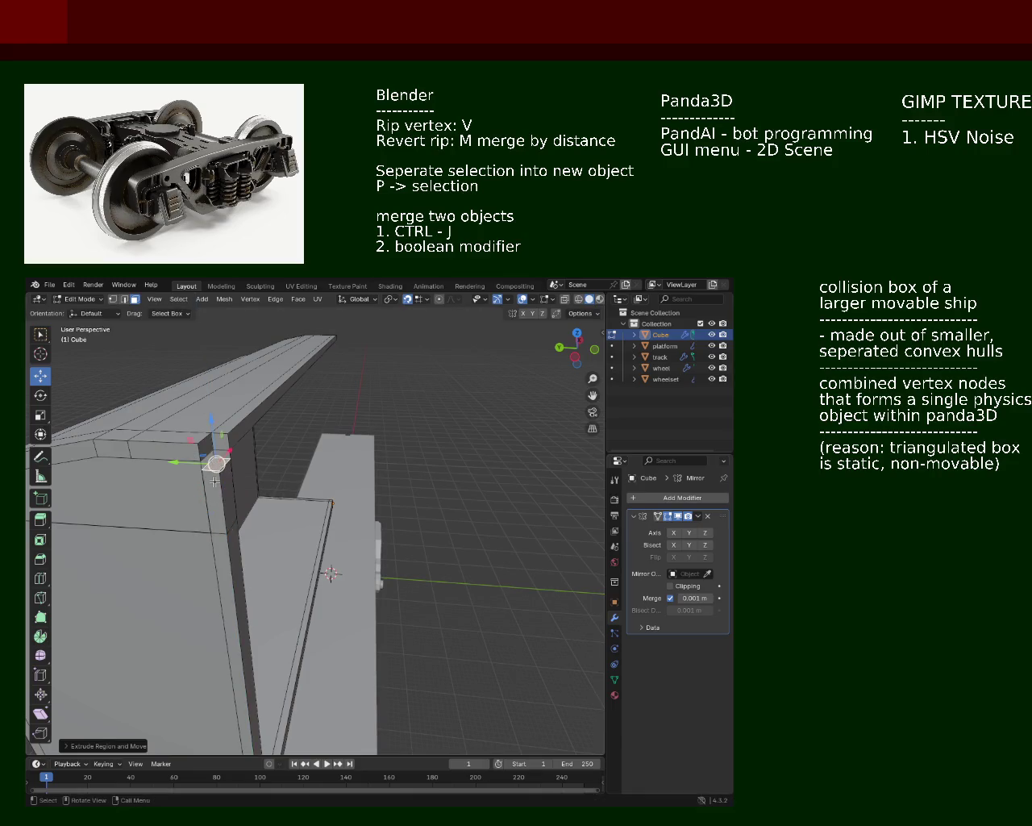
pyautogui.moveTo(216, 463); pyautogui.dragTo(139, 402, button='middle')
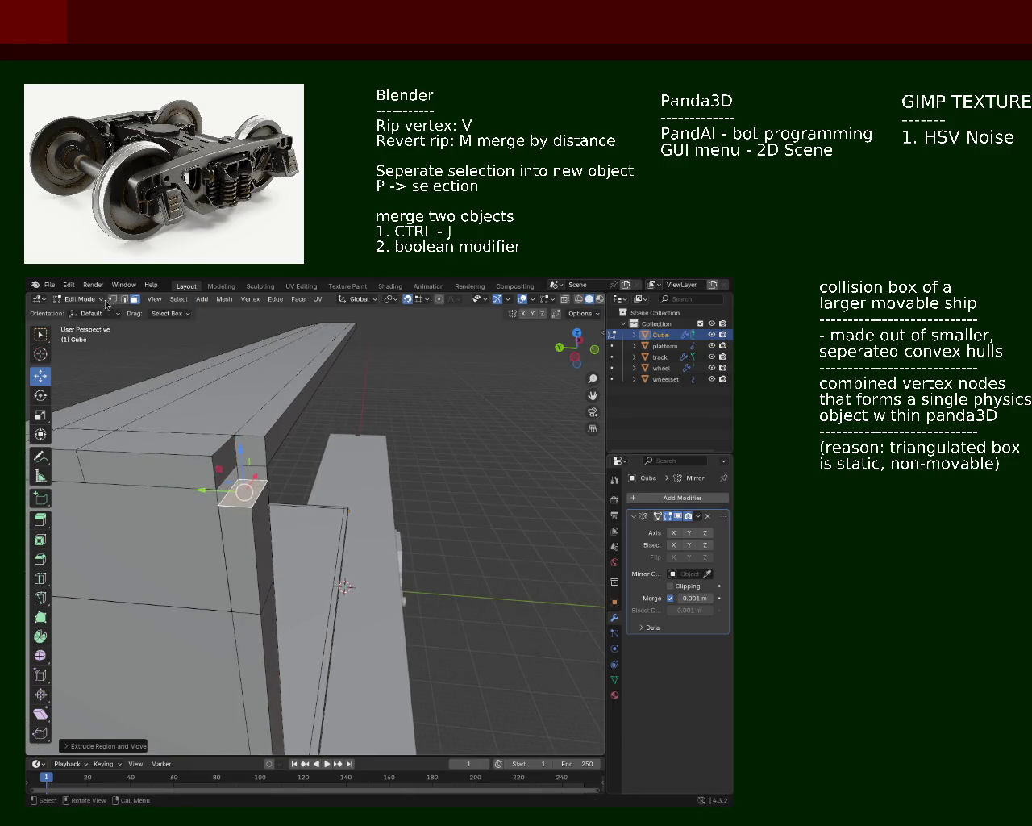
# In vertex mode, merge the extrusion's three stray vertices into the corner
pyautogui.click(123, 298)
pyautogui.click(236, 481)
pyautogui.press('m')
pyautogui.click(239, 461)
pyautogui.keyDown('shift'); pyautogui.click(266, 467); pyautogui.keyUp('shift')
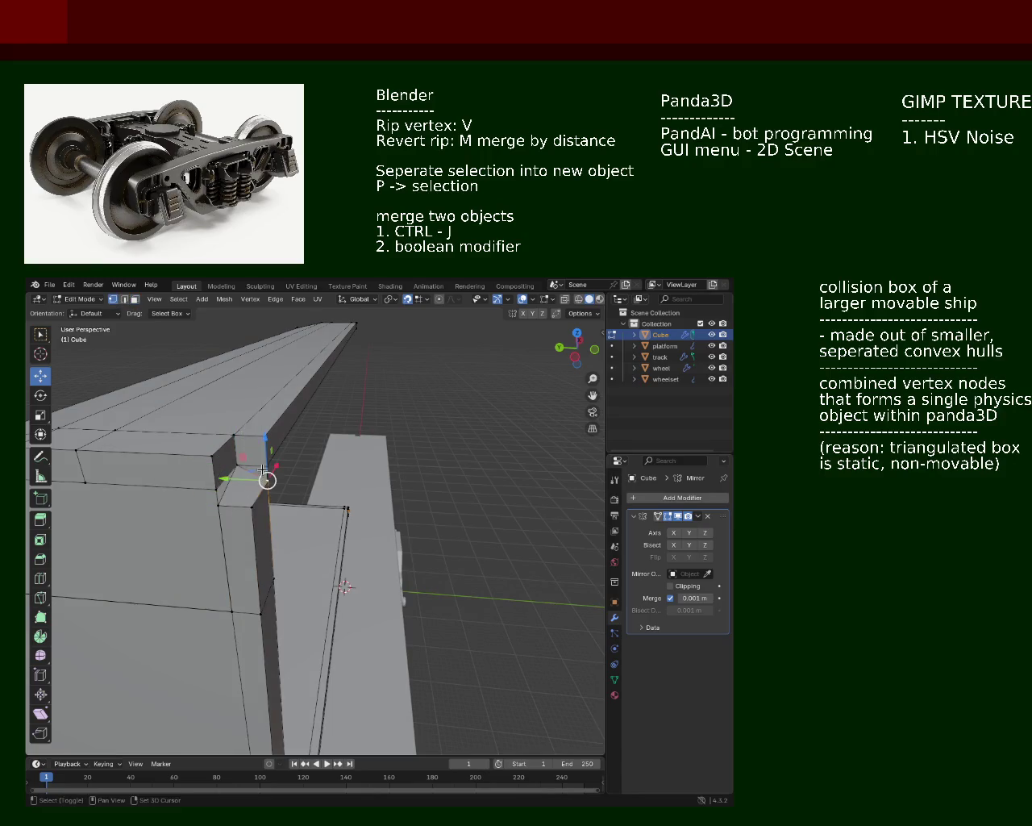
pyautogui.press('m')
pyautogui.click(254, 478)
pyautogui.click(219, 506)
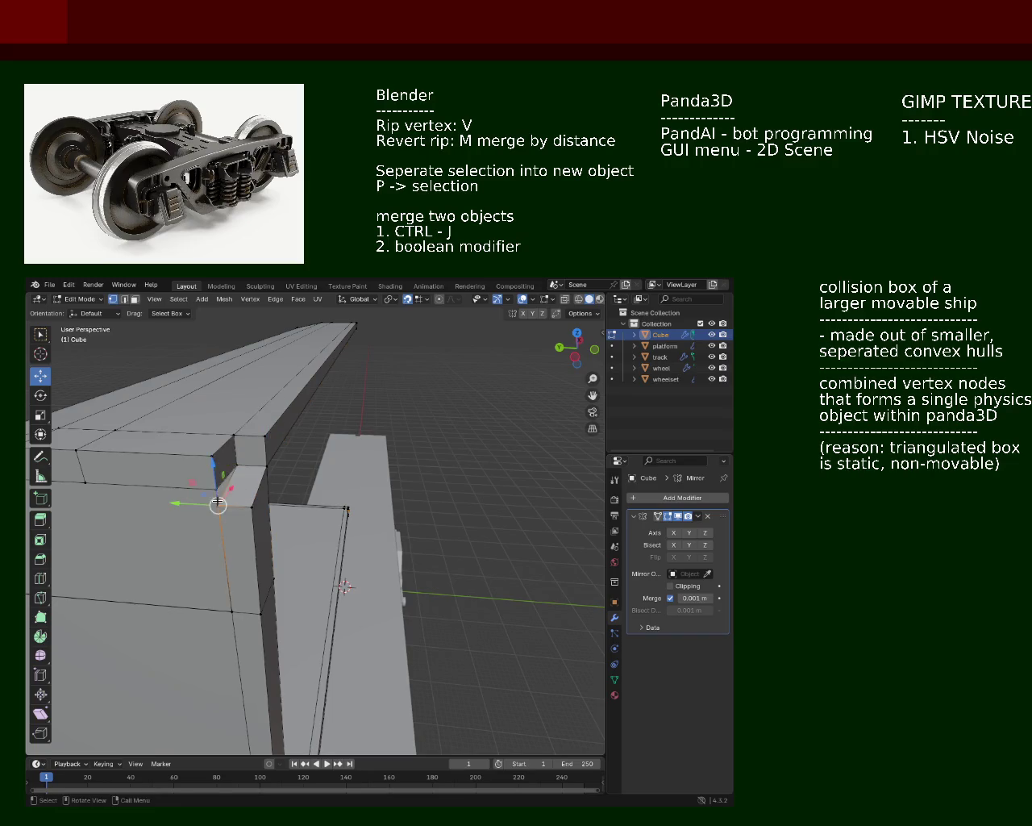
pyautogui.press('m')
pyautogui.click(217, 489)
# Raise the remaining corner vertex 0.5 m along Z to meet the roof edge
pyautogui.click(250, 486)
pyautogui.press('g')
pyautogui.press('z')
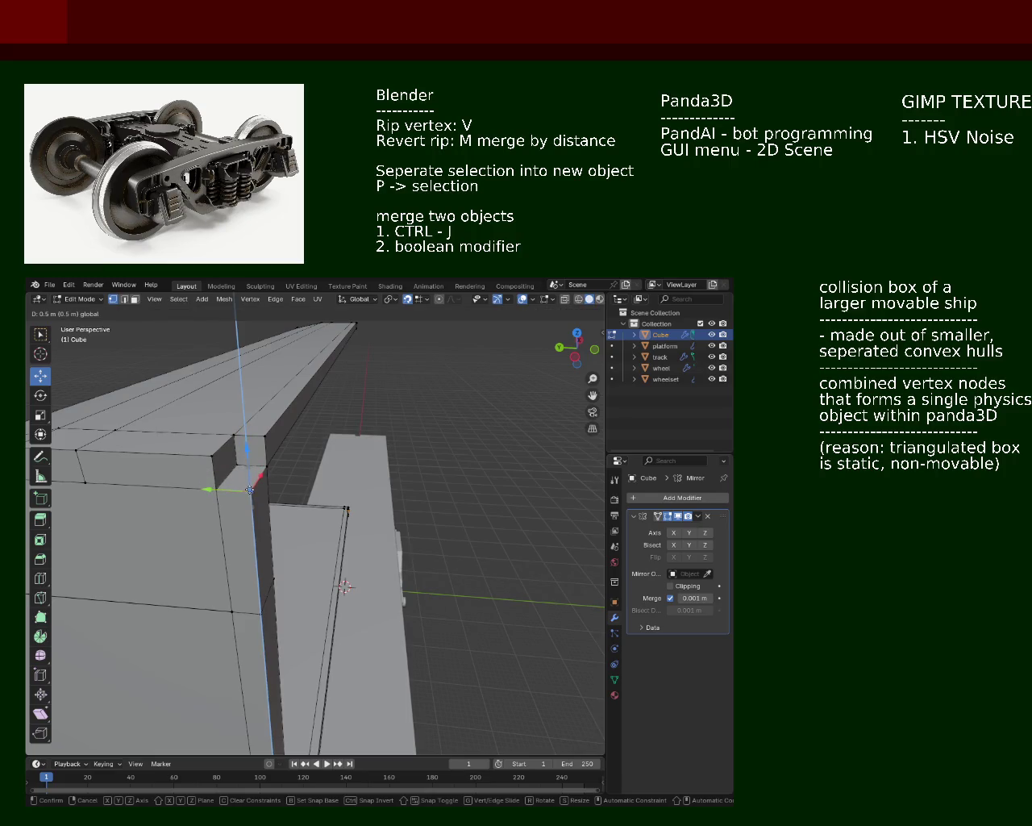
pyautogui.click(250, 489)
pyautogui.moveTo(252, 488); pyautogui.dragTo(297, 465, button='middle')
# Line up the selected vertex from the right-side view and pick the top corner
pyautogui.press('KP_3')
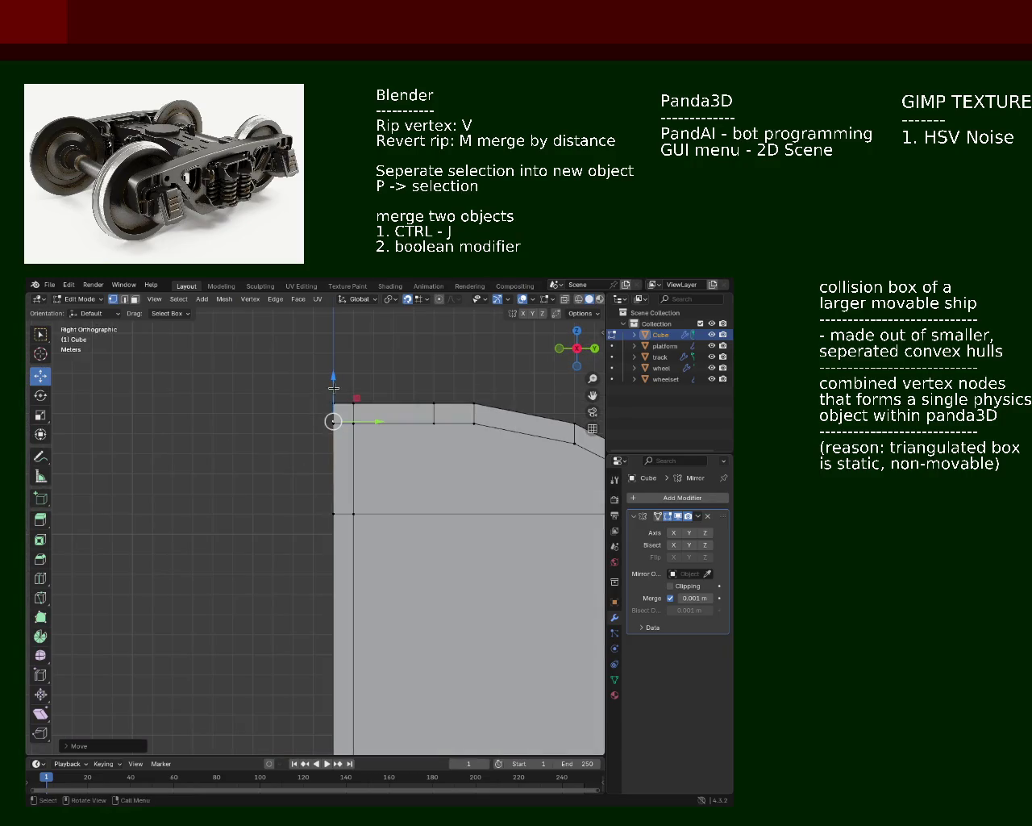
pyautogui.moveTo(334, 416); pyautogui.dragTo(338, 422)
pyautogui.moveTo(334, 427)
pyautogui.mouseDown(button='middle')
pyautogui.moveTo(191, 421)
pyautogui.moveTo(347, 439)
pyautogui.moveTo(360, 464)
pyautogui.mouseUp(button='middle')
pyautogui.click(360, 491)
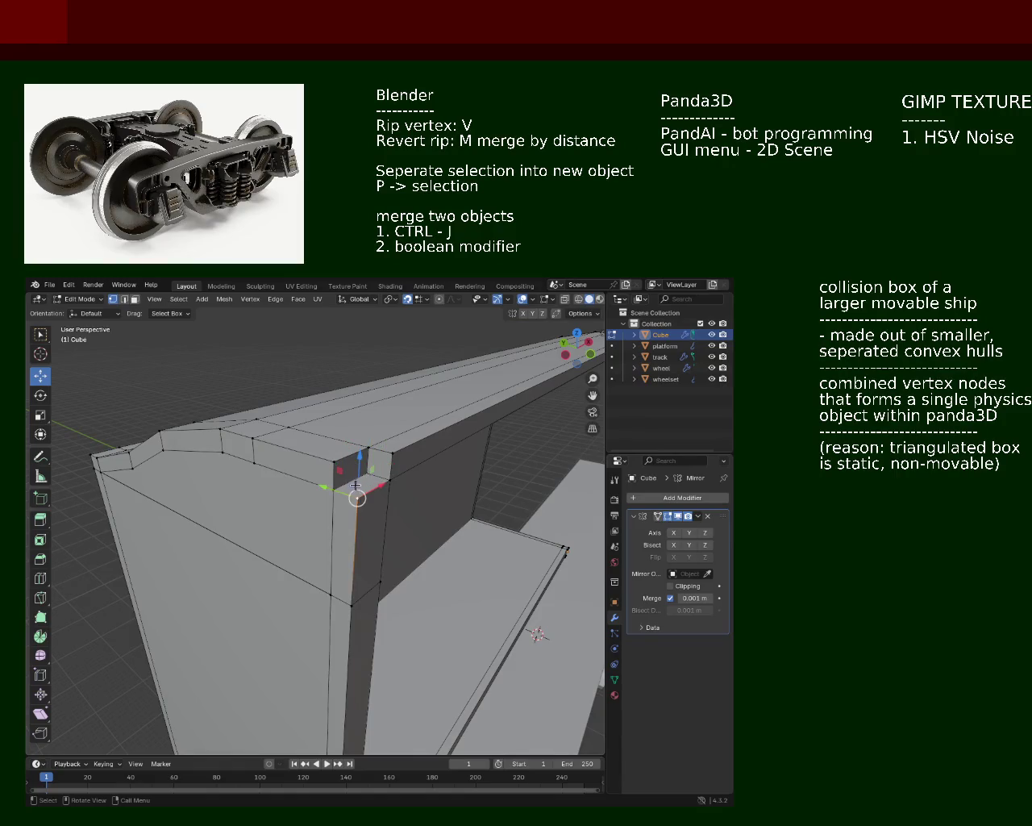
# Extrude the top corner face along its normal in face mode
pyautogui.click(135, 298)
pyautogui.click(369, 462)
pyautogui.press('e')
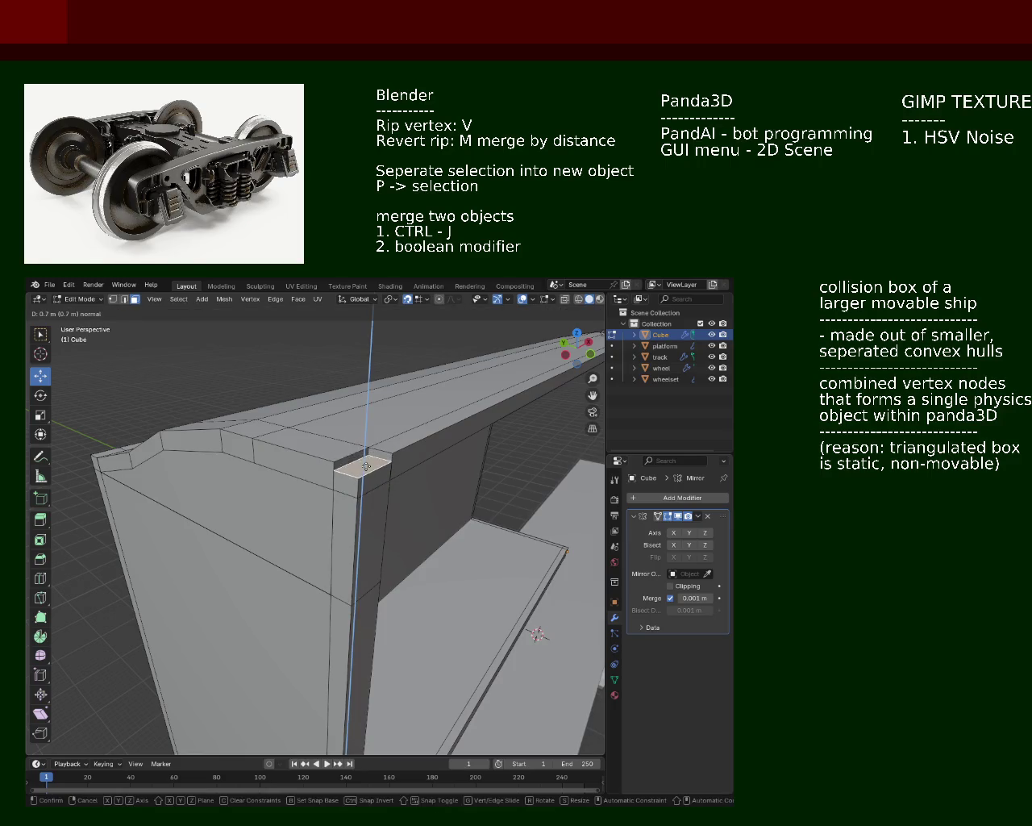
pyautogui.click(363, 465)
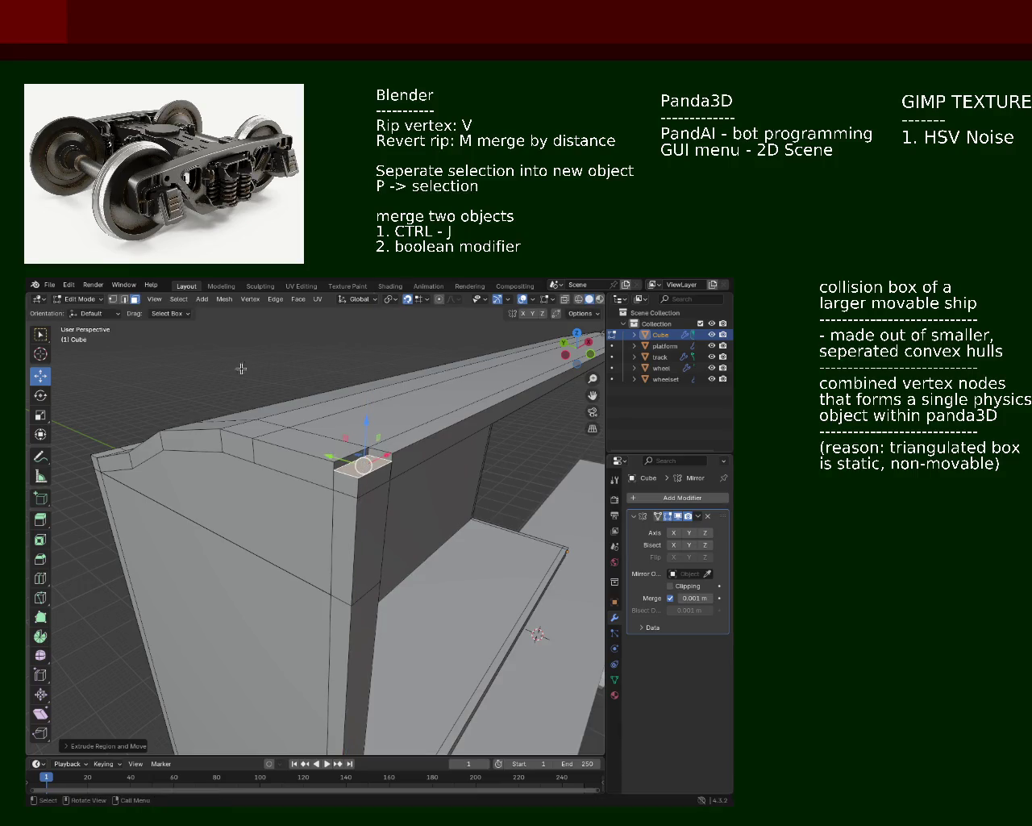
# Merge the new face's vertices into the corner and nudge the outer corner vertex up
pyautogui.press('1')
pyautogui.click(367, 449)
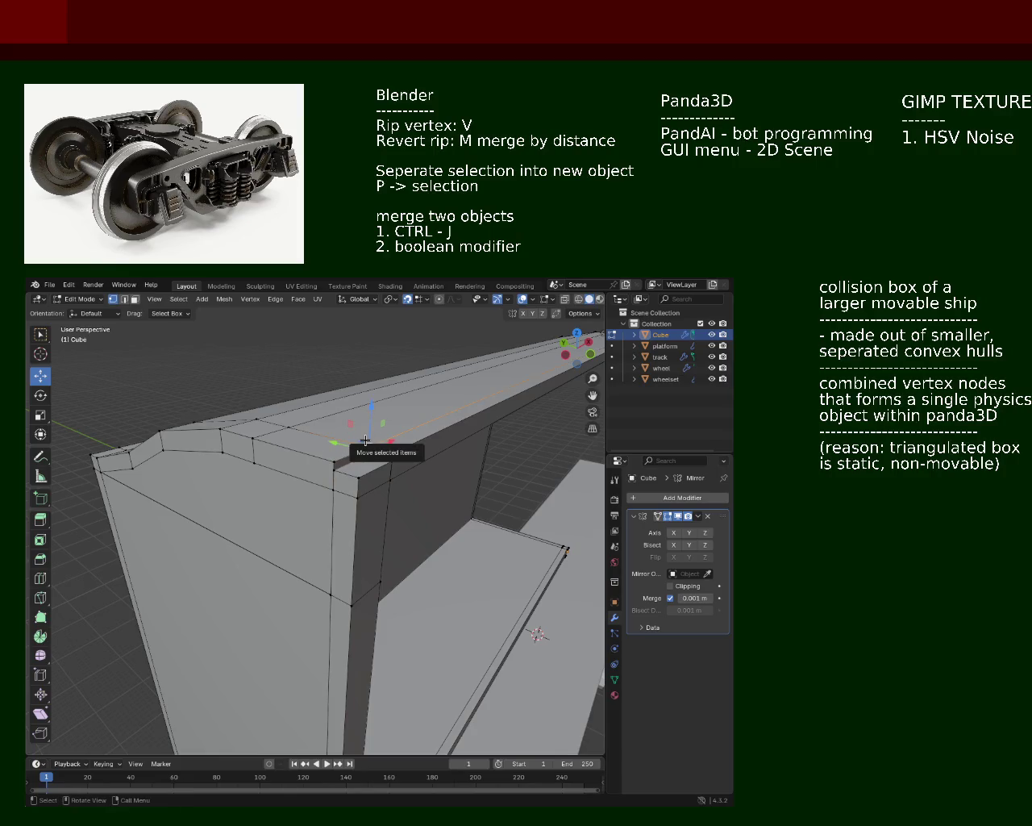
pyautogui.press('m')
pyautogui.click(365, 441)
pyautogui.moveTo(368, 443); pyautogui.dragTo(391, 452)
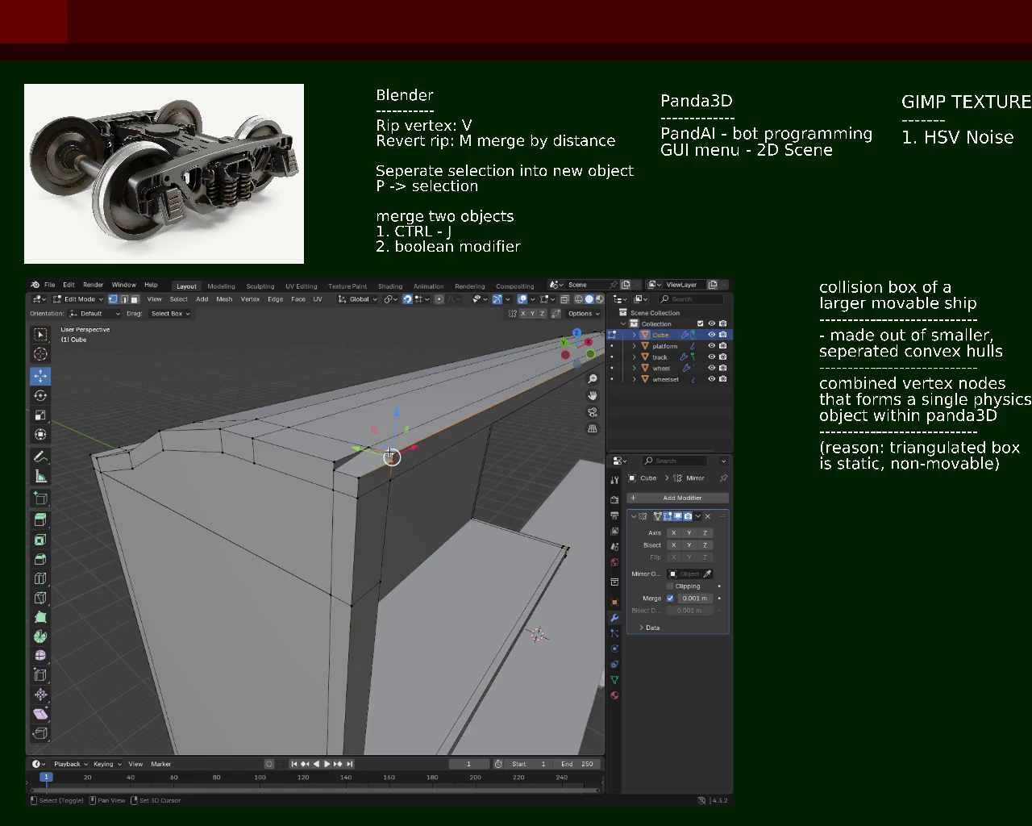
pyautogui.press('m')
pyautogui.click(334, 468)
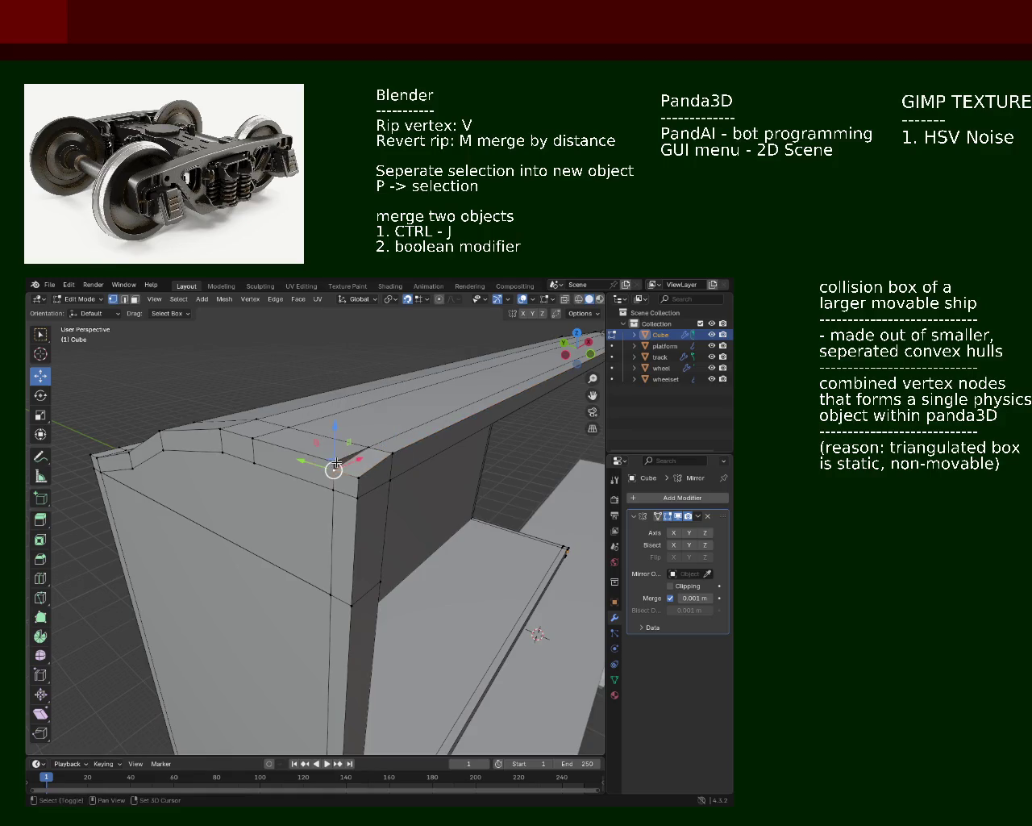
pyautogui.press('m')
pyautogui.click(333, 461)
pyautogui.click(360, 460)
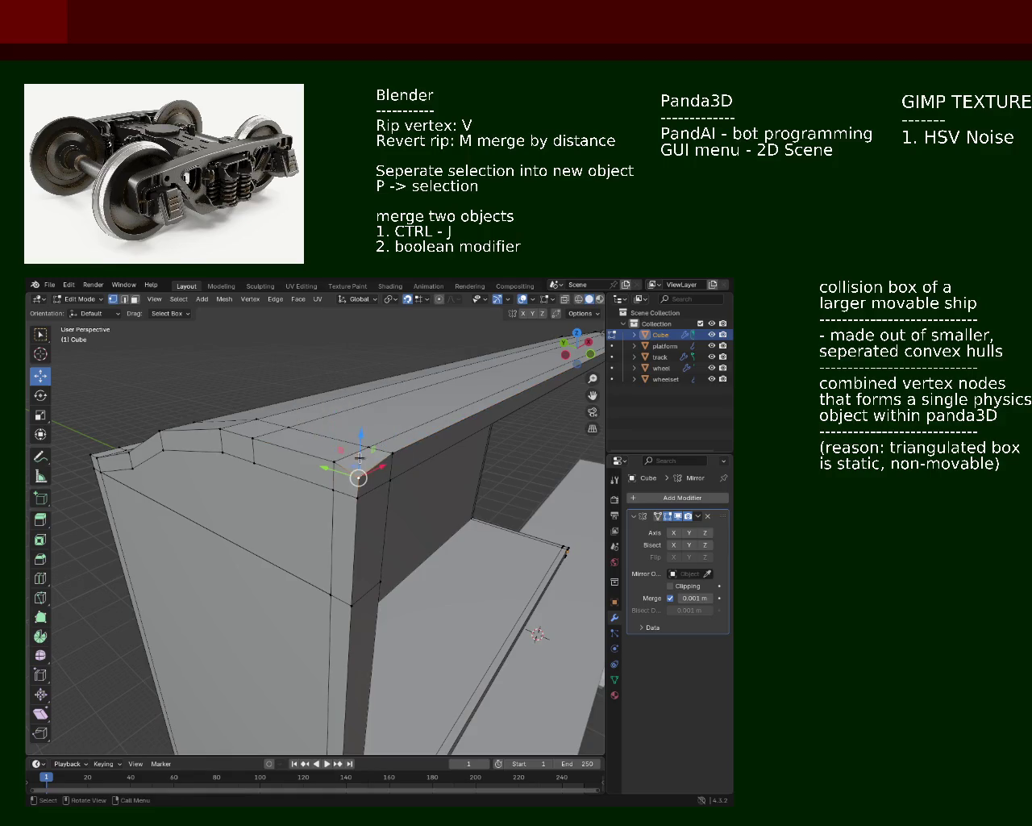
pyautogui.moveTo(359, 457); pyautogui.dragTo(361, 466)
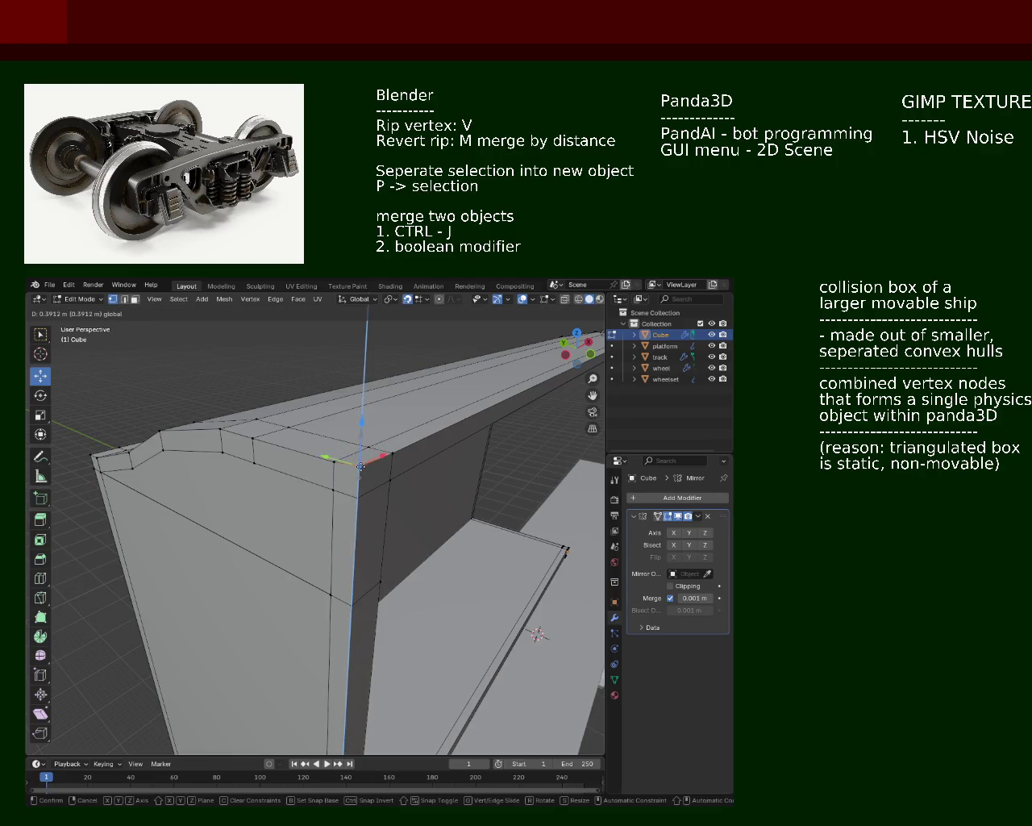
pyautogui.click(360, 466)
# Lower the vertex along Z in front view so it meets the roof's edge strip
pyautogui.moveTo(360, 466); pyautogui.dragTo(425, 445, button='middle')
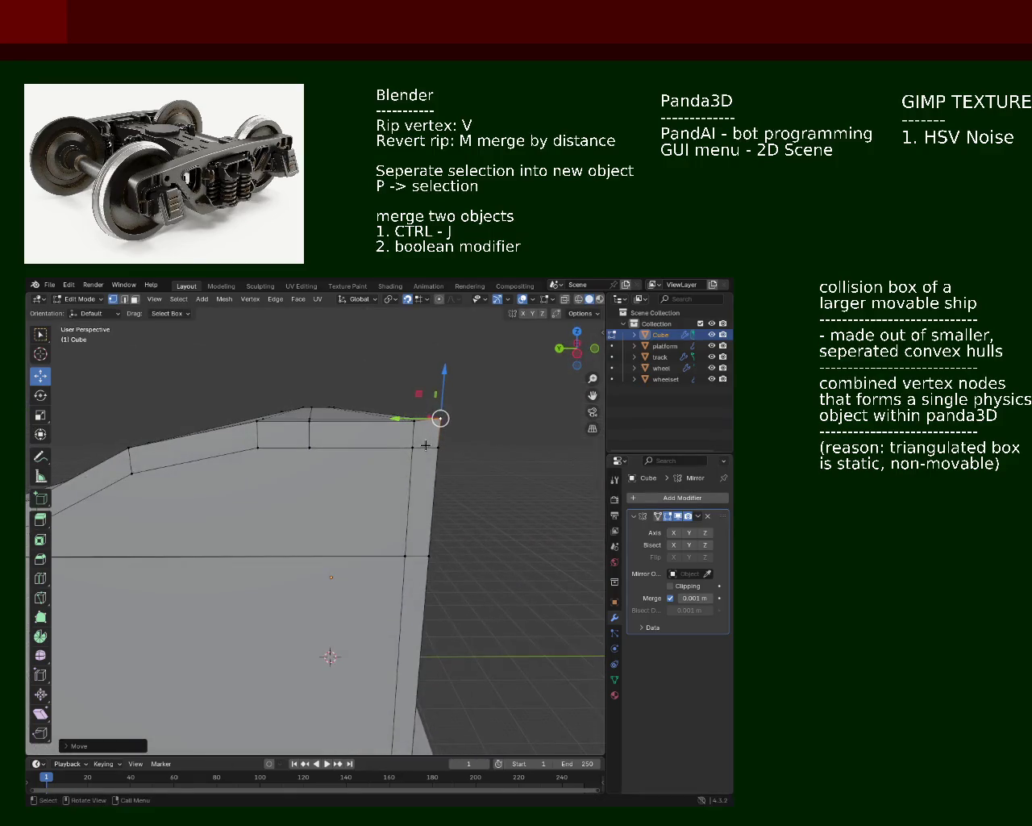
pyautogui.press('KP_3')
pyautogui.press('KP_1')
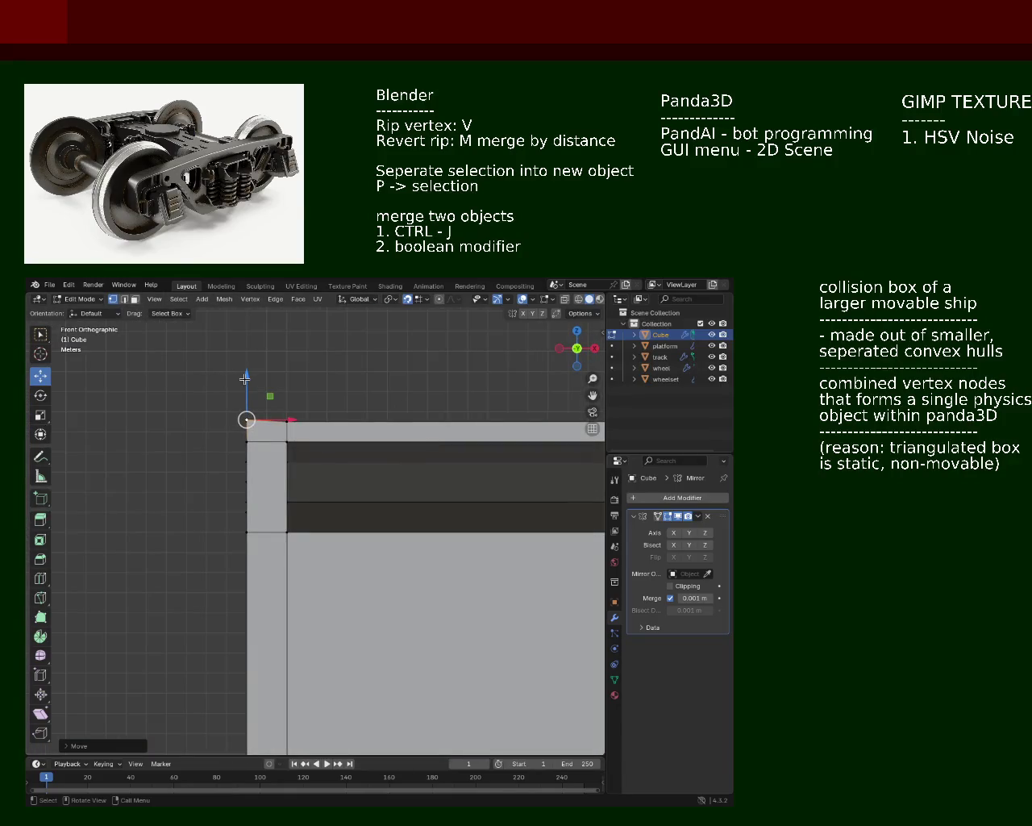
pyautogui.press('g')
pyautogui.press('z')
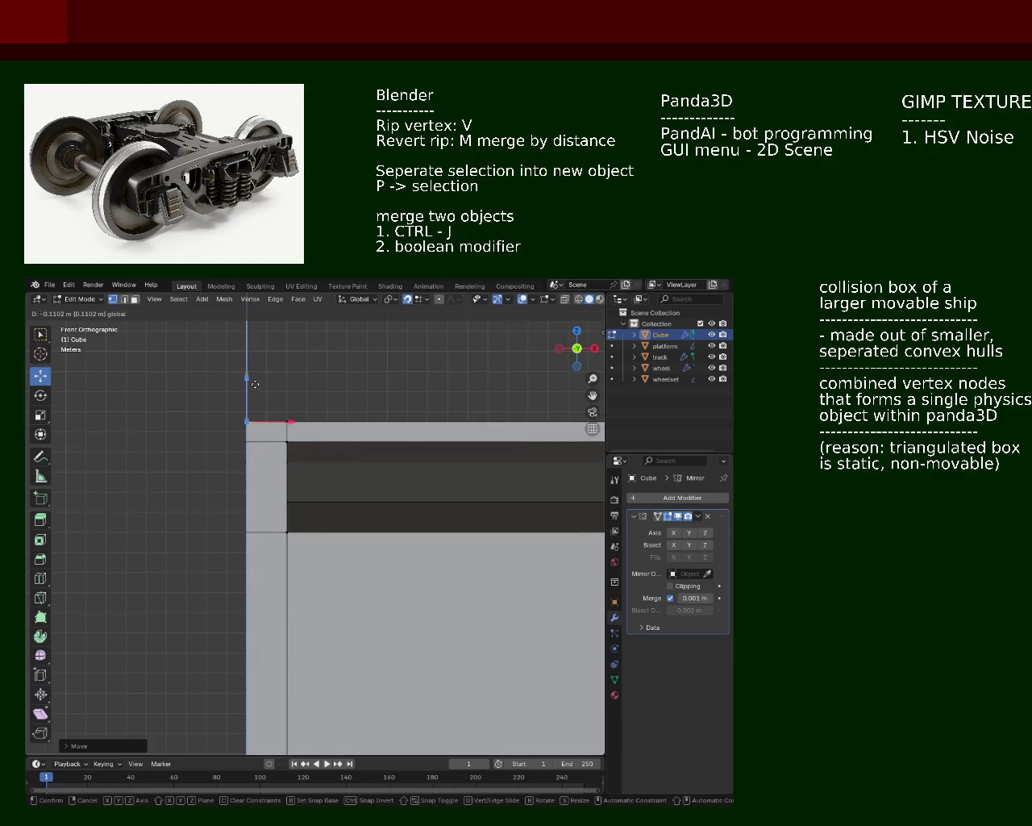
pyautogui.click(253, 418)
pyautogui.moveTo(260, 431)
pyautogui.mouseDown(button='middle')
pyautogui.moveTo(370, 475)
pyautogui.moveTo(451, 464)
pyautogui.mouseUp(button='middle')
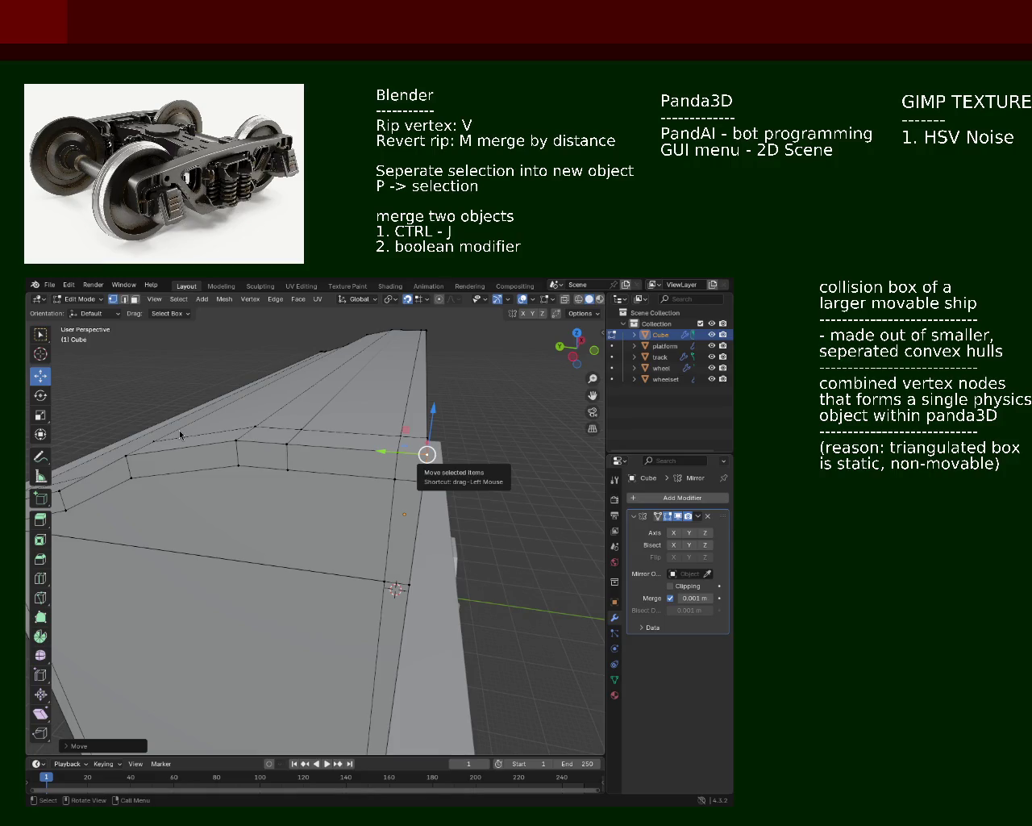
# Save train.blend
pyautogui.moveTo(91, 420); pyautogui.dragTo(261, 469, button='middle')
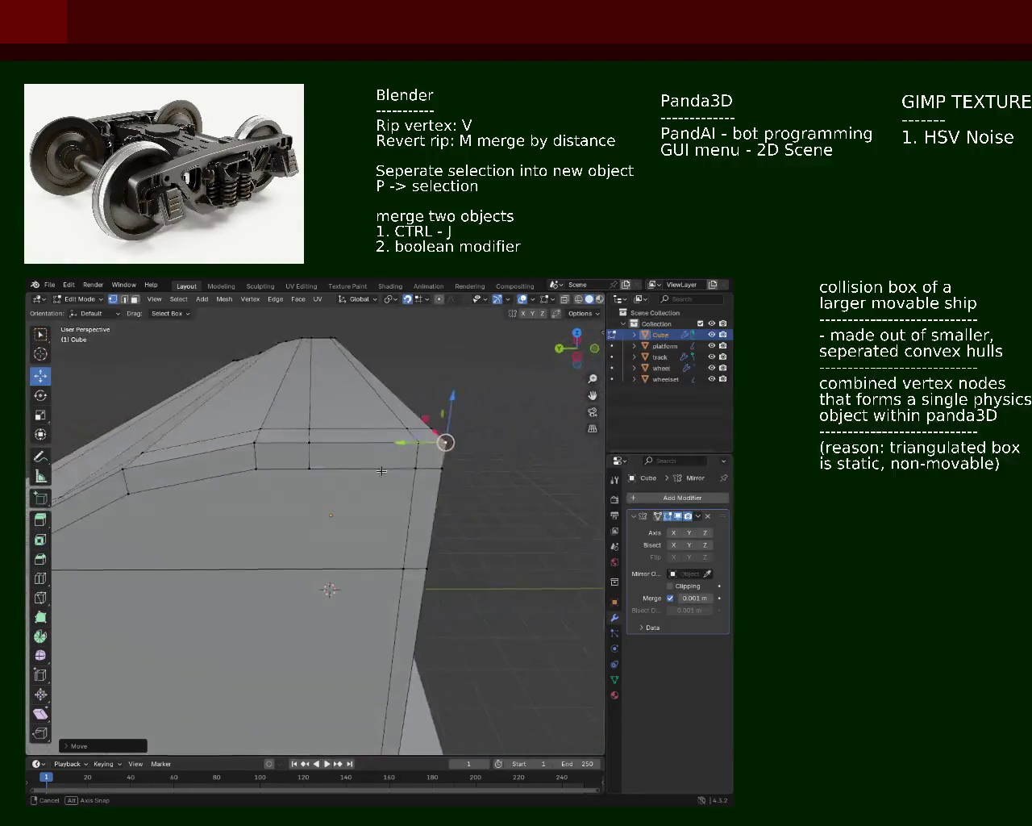
pyautogui.moveTo(262, 469); pyautogui.dragTo(516, 503, button='middle')
pyautogui.hotkey('ctrl', 's')
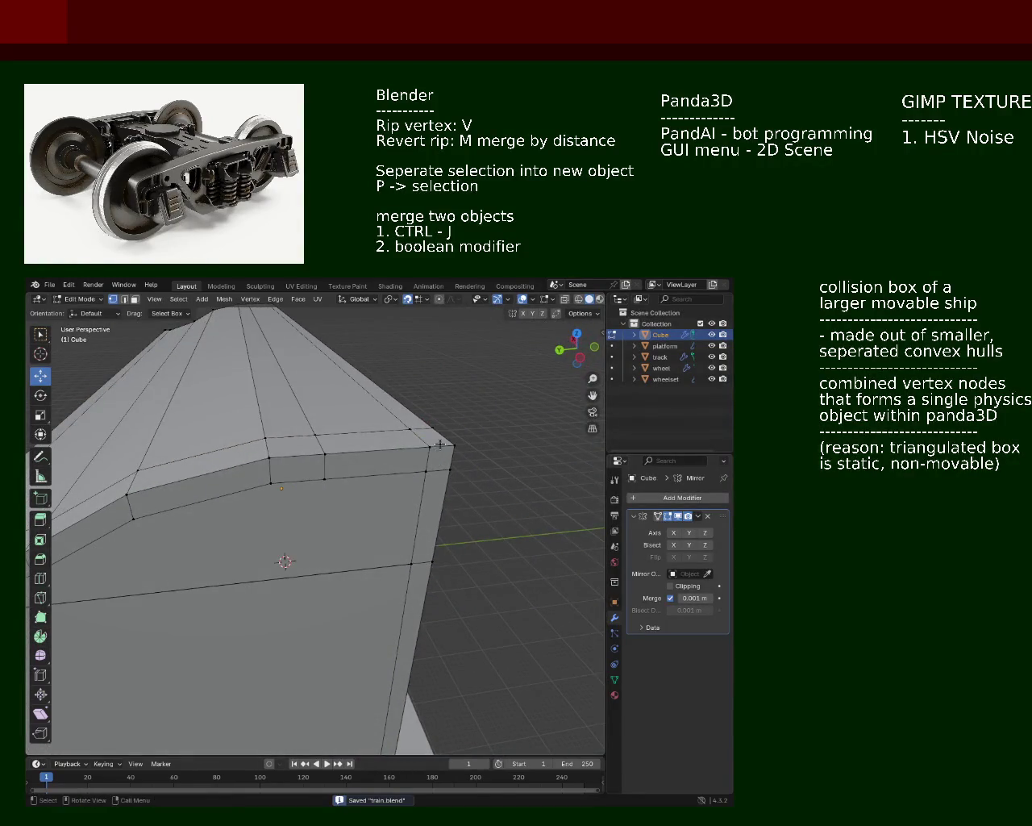
# Enable X-axis mirroring in the Mirror modifier to restore the full-length shell
pyautogui.moveTo(445, 474); pyautogui.dragTo(444, 471, button='middle')
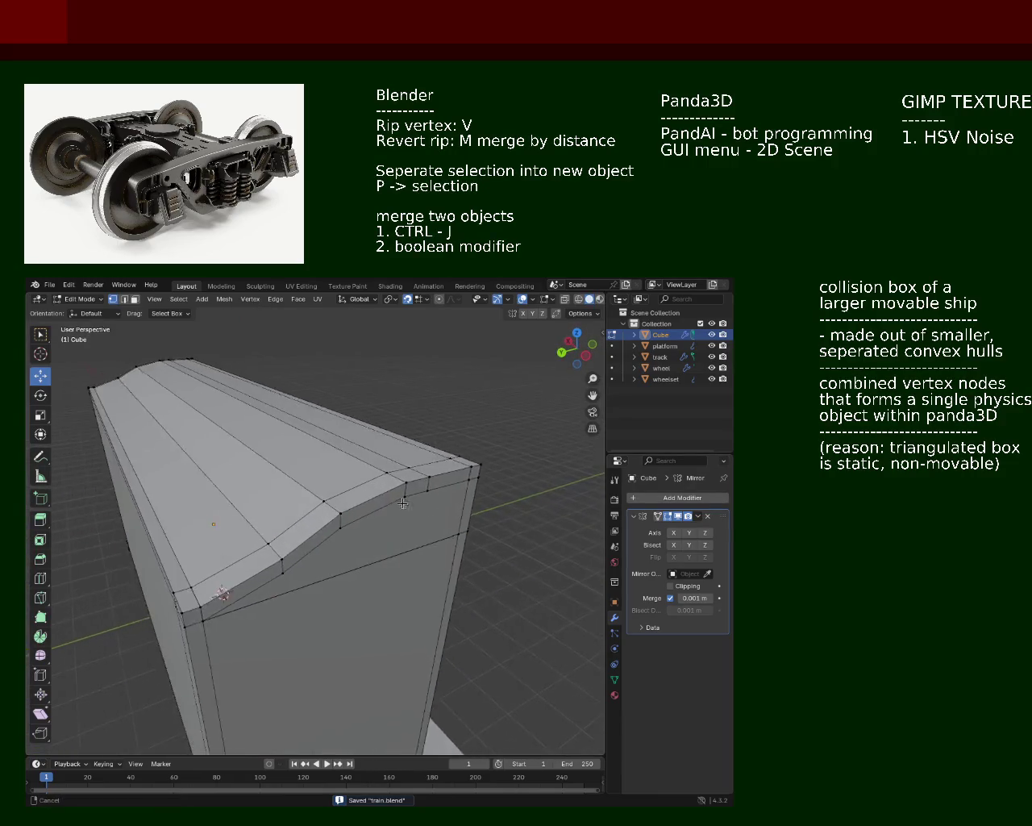
pyautogui.moveTo(323, 508)
pyautogui.mouseDown(button='middle')
pyautogui.moveTo(360, 487)
pyautogui.moveTo(280, 498)
pyautogui.moveTo(273, 527)
pyautogui.moveTo(317, 538)
pyautogui.moveTo(345, 560)
pyautogui.moveTo(260, 535)
pyautogui.moveTo(173, 535)
pyautogui.moveTo(341, 536)
pyautogui.moveTo(249, 516)
pyautogui.moveTo(302, 473)
pyautogui.moveTo(278, 484)
pyautogui.moveTo(330, 510)
pyautogui.moveTo(259, 491)
pyautogui.moveTo(302, 484)
pyautogui.moveTo(383, 499)
pyautogui.moveTo(355, 484)
pyautogui.moveTo(230, 507)
pyautogui.moveTo(410, 508)
pyautogui.mouseUp(button='middle')
pyautogui.click(357, 485)
pyautogui.scroll(5, 379, 468)
pyautogui.scroll(-5, 229, 506)
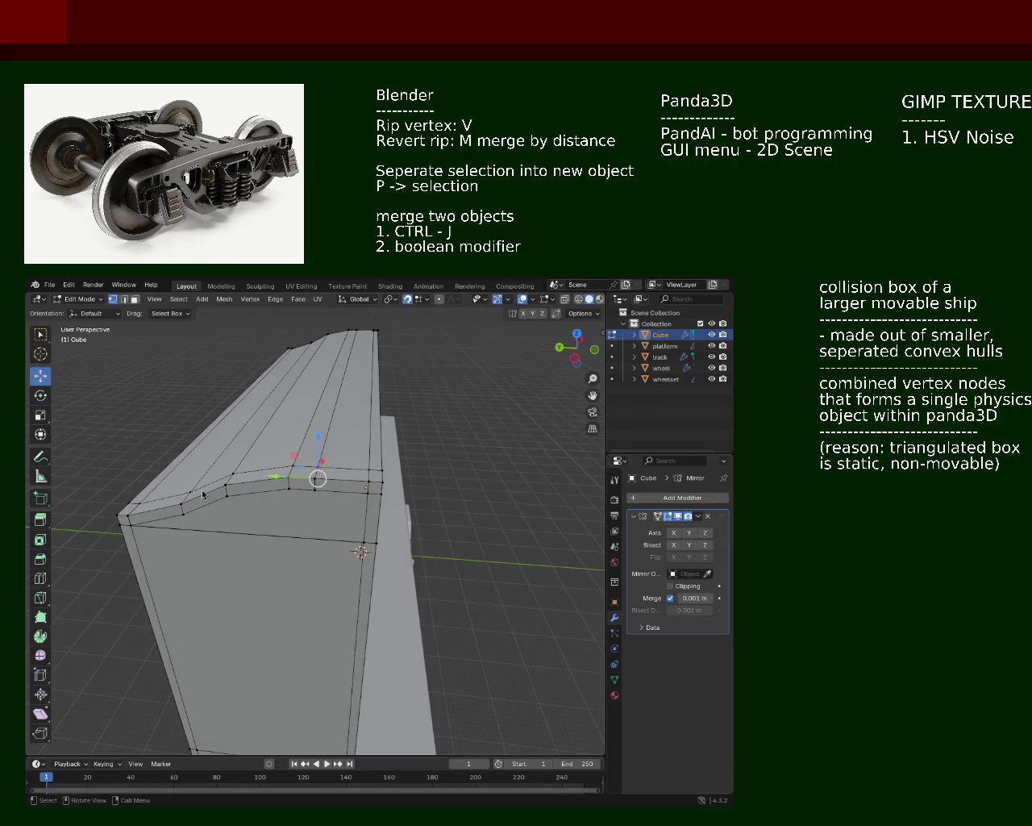
pyautogui.moveTo(223, 450)
pyautogui.mouseDown(button='middle')
pyautogui.moveTo(323, 548)
pyautogui.moveTo(283, 518)
pyautogui.moveTo(382, 456)
pyautogui.moveTo(355, 484)
pyautogui.moveTo(362, 467)
pyautogui.moveTo(421, 489)
pyautogui.moveTo(460, 545)
pyautogui.moveTo(660, 477)
pyautogui.mouseUp(button='middle')
pyautogui.click(675, 533)
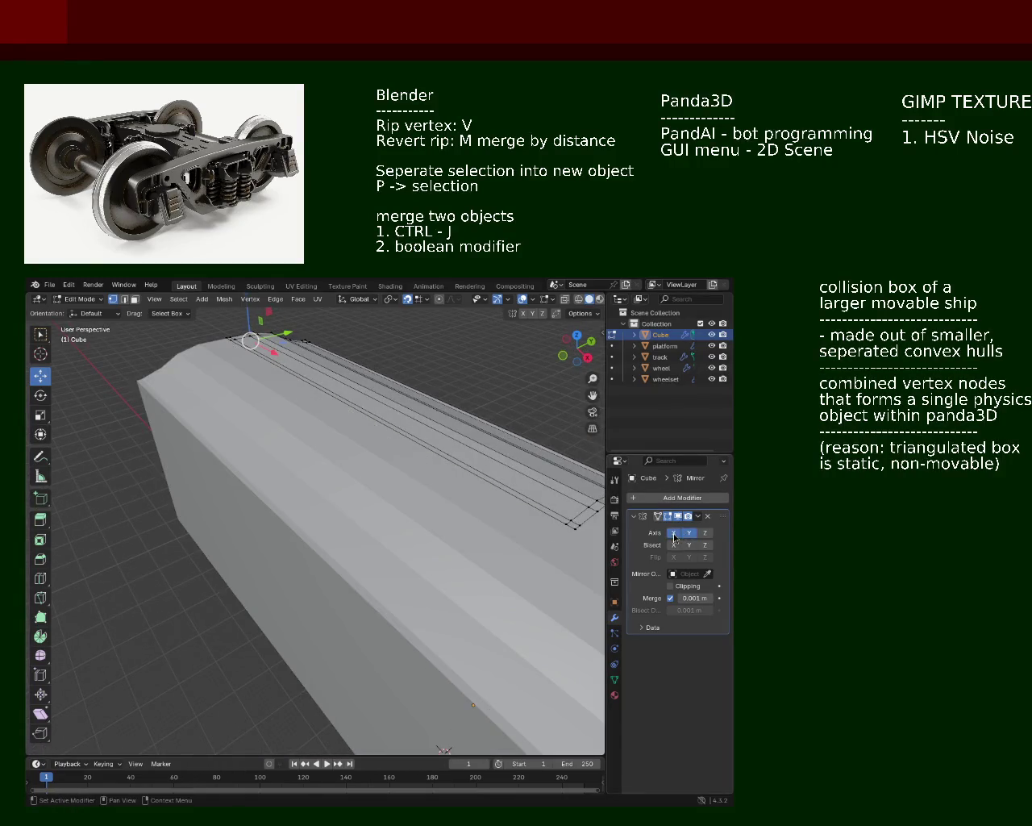
# Inspect the boxcar from several angles, then hide the Cube to reveal the platform and wheelsets
pyautogui.scroll(-5, 340, 433)
pyautogui.moveTo(340, 432)
pyautogui.mouseDown(button='middle')
pyautogui.moveTo(322, 433)
pyautogui.moveTo(311, 489)
pyautogui.moveTo(381, 541)
pyautogui.mouseUp(button='middle')
pyautogui.scroll(3, 322, 433)
pyautogui.moveTo(227, 509)
pyautogui.mouseDown(button='middle')
pyautogui.moveTo(278, 514)
pyautogui.moveTo(329, 501)
pyautogui.moveTo(219, 511)
pyautogui.moveTo(392, 493)
pyautogui.moveTo(388, 416)
pyautogui.mouseUp(button='middle')
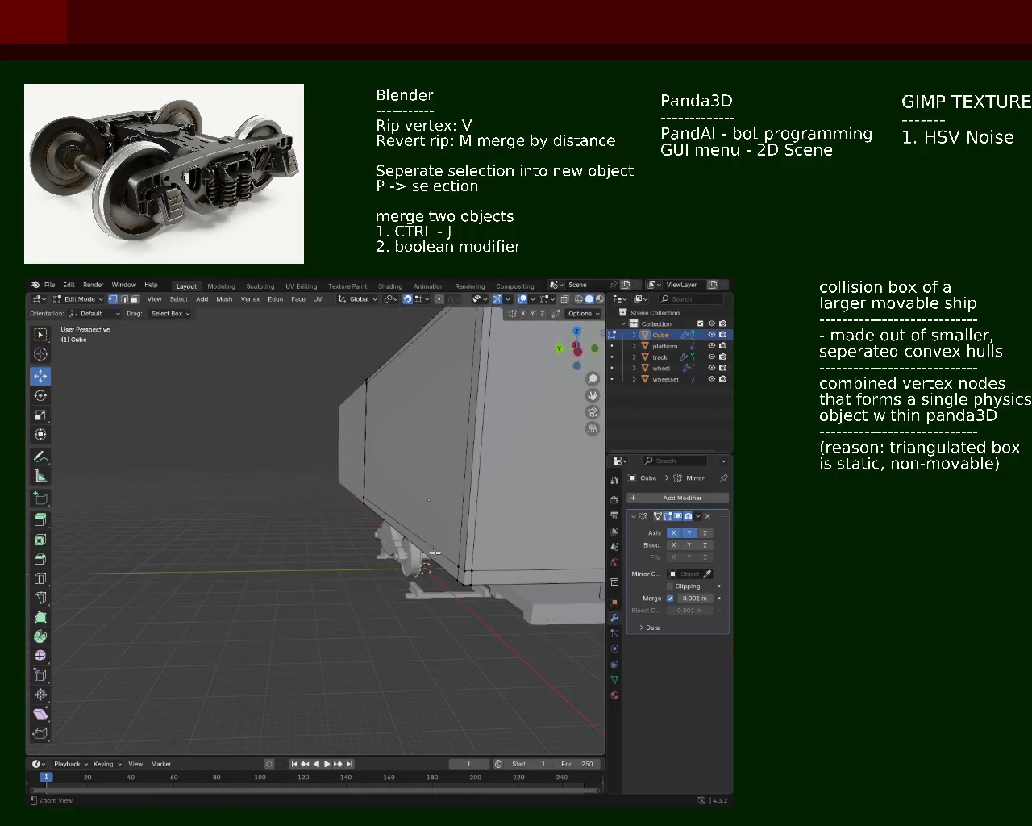
pyautogui.keyDown('ctrl'); pyautogui.moveTo(388, 416); pyautogui.dragTo(413, 530, button='middle'); pyautogui.keyUp('ctrl')
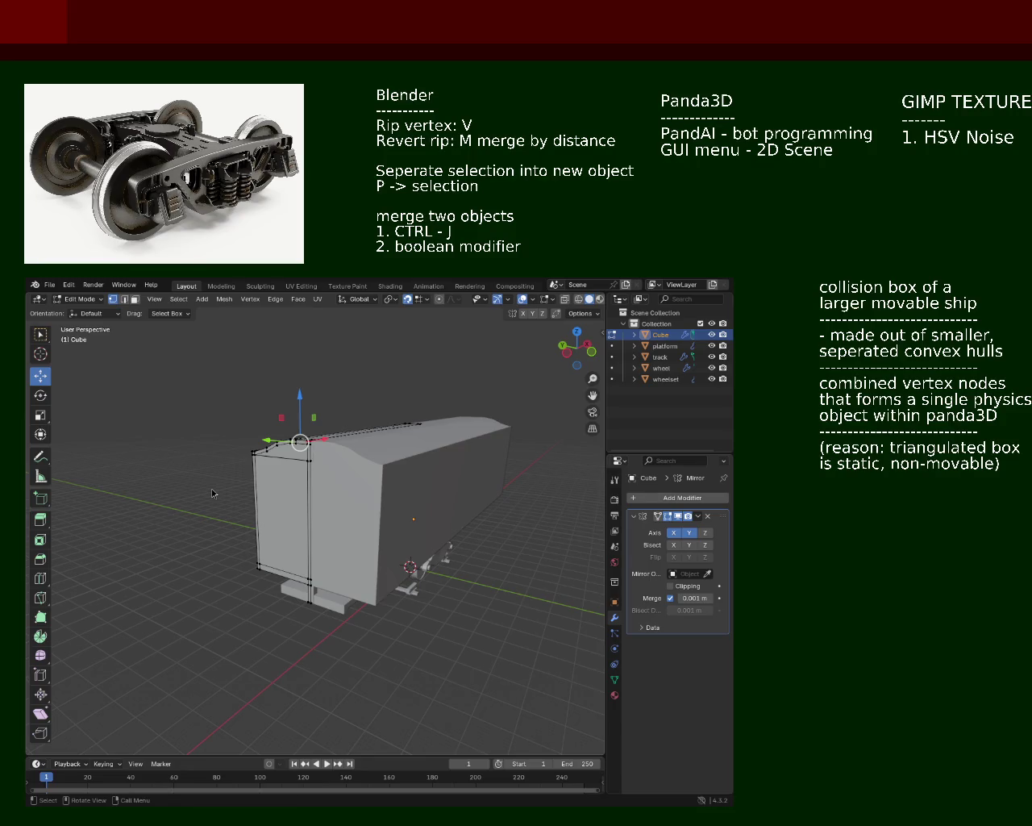
pyautogui.moveTo(237, 426); pyautogui.dragTo(310, 468, button='middle')
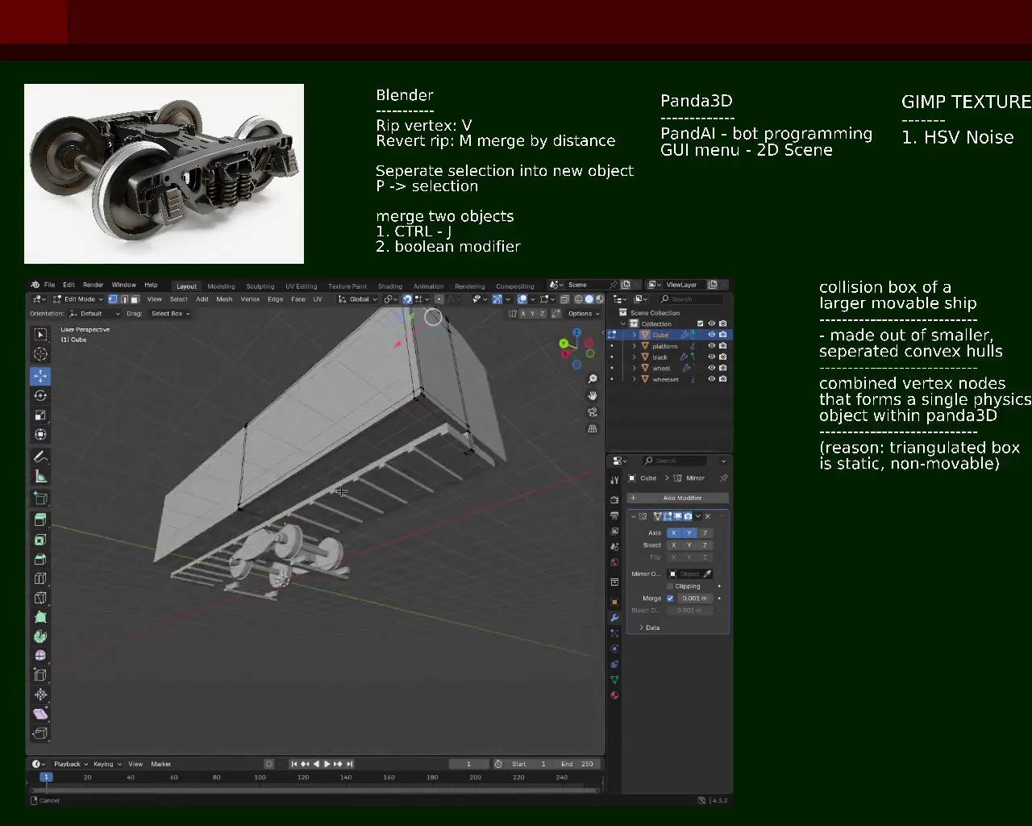
pyautogui.moveTo(310, 468)
pyautogui.mouseDown(button='middle')
pyautogui.moveTo(216, 519)
pyautogui.moveTo(363, 532)
pyautogui.moveTo(379, 516)
pyautogui.mouseUp(button='middle')
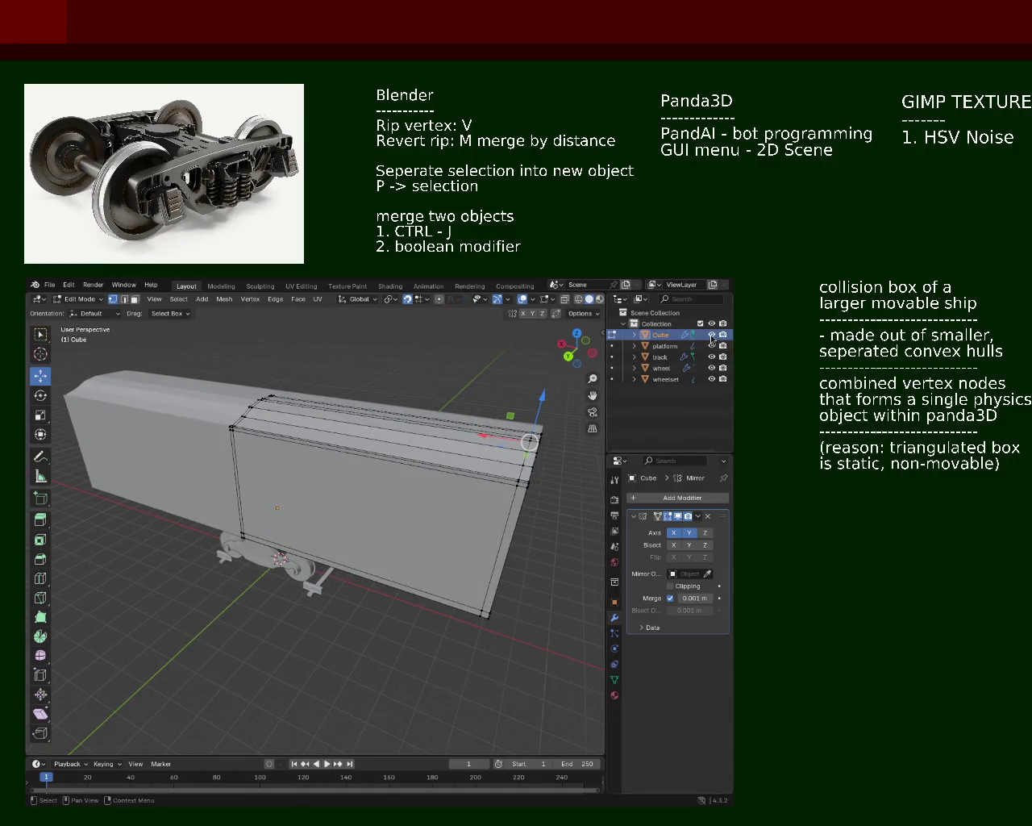
pyautogui.click(711, 334)
pyautogui.moveTo(537, 448)
pyautogui.mouseDown(button='middle')
pyautogui.moveTo(329, 545)
pyautogui.moveTo(398, 518)
pyautogui.mouseUp(button='middle')
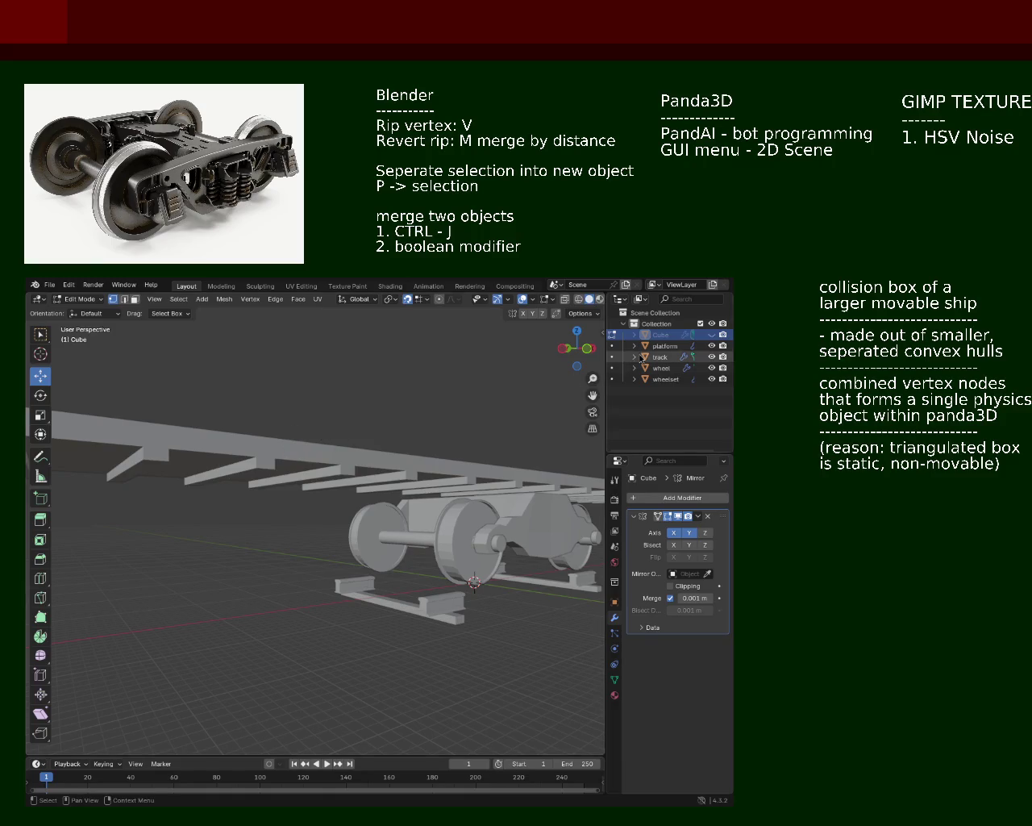
# Frame the Cube, save train.blend, and orbit around to review the roof and end wall
pyautogui.press('KP_Decimal')
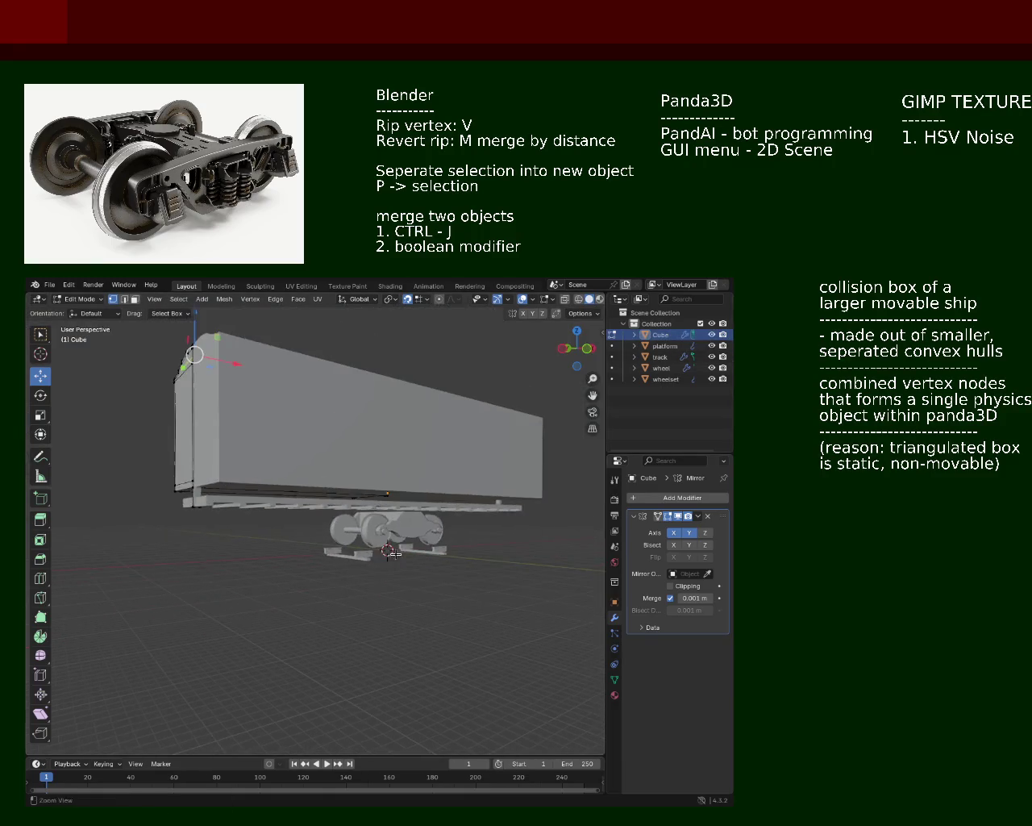
pyautogui.moveTo(354, 484)
pyautogui.mouseDown(button='middle')
pyautogui.moveTo(390, 409)
pyautogui.moveTo(323, 452)
pyautogui.moveTo(265, 461)
pyautogui.moveTo(286, 495)
pyautogui.moveTo(216, 497)
pyautogui.moveTo(287, 484)
pyautogui.moveTo(286, 504)
pyautogui.moveTo(130, 574)
pyautogui.moveTo(385, 460)
pyautogui.moveTo(366, 416)
pyautogui.moveTo(406, 450)
pyautogui.moveTo(363, 433)
pyautogui.moveTo(375, 432)
pyautogui.moveTo(166, 502)
pyautogui.mouseUp(button='middle')
pyautogui.hotkey('ctrl', 's')
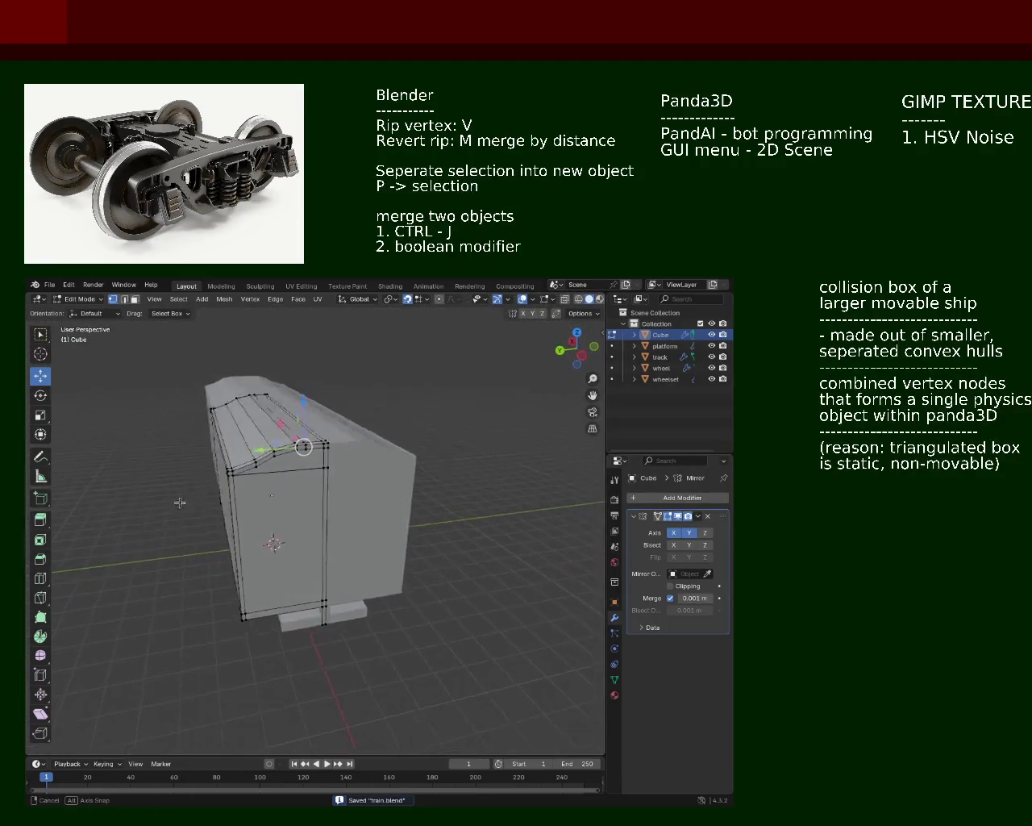
pyautogui.moveTo(410, 376); pyautogui.dragTo(337, 500, button='middle')
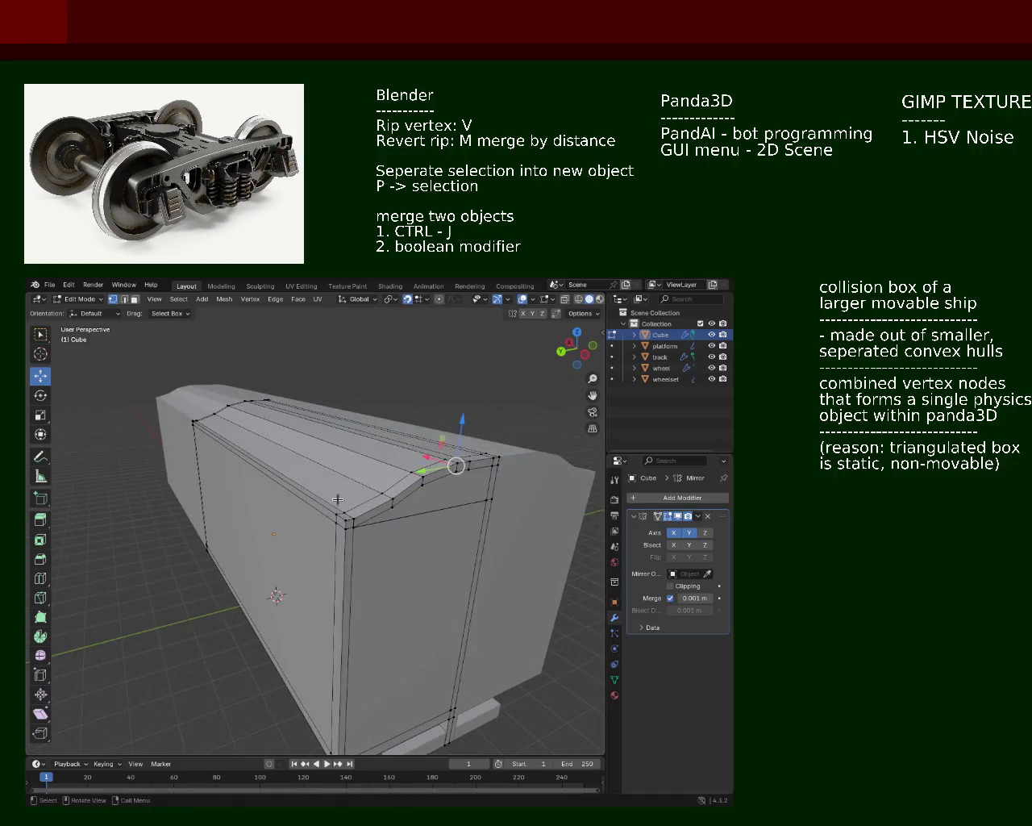
pyautogui.moveTo(236, 420); pyautogui.dragTo(127, 368, button='middle')
pyautogui.moveTo(191, 402); pyautogui.dragTo(433, 422, button='middle')
pyautogui.moveTo(431, 483)
pyautogui.mouseDown(button='middle')
pyautogui.moveTo(312, 503)
pyautogui.moveTo(143, 457)
pyautogui.moveTo(205, 438)
pyautogui.moveTo(97, 442)
pyautogui.moveTo(215, 436)
pyautogui.moveTo(303, 468)
pyautogui.mouseUp(button='middle')
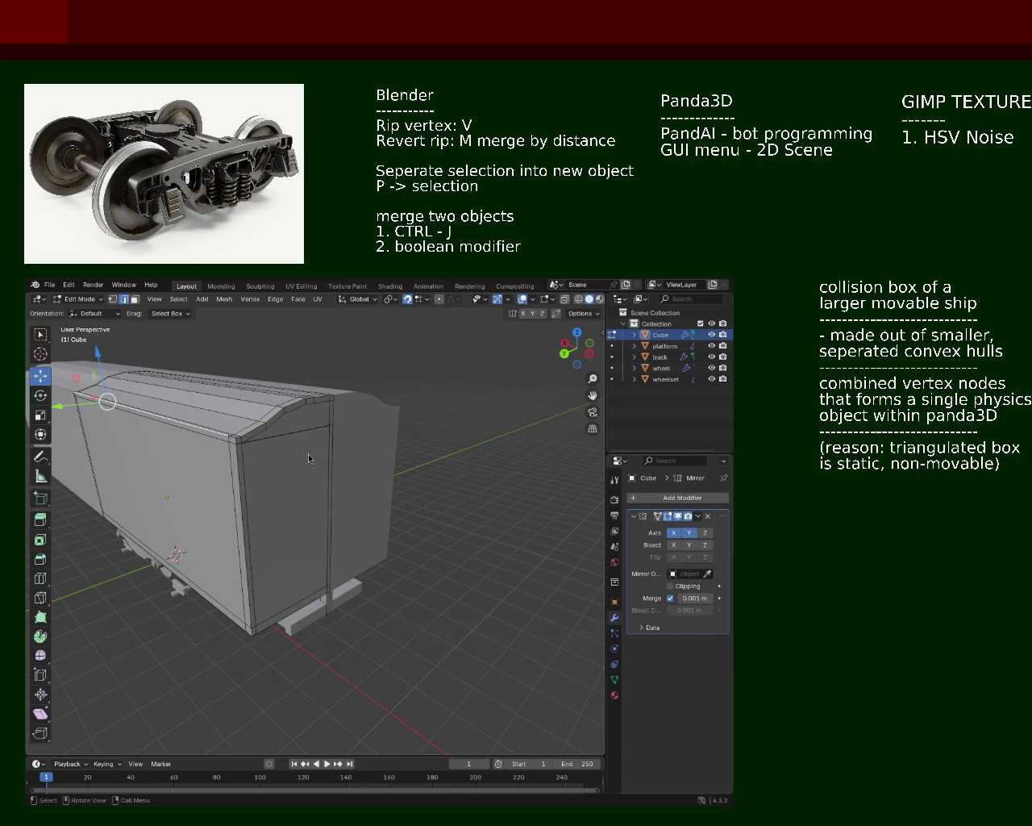
pyautogui.moveTo(280, 464)
pyautogui.mouseDown(button='middle')
pyautogui.moveTo(417, 472)
pyautogui.moveTo(253, 399)
pyautogui.moveTo(350, 424)
pyautogui.moveTo(286, 375)
pyautogui.moveTo(292, 441)
pyautogui.mouseUp(button='middle')
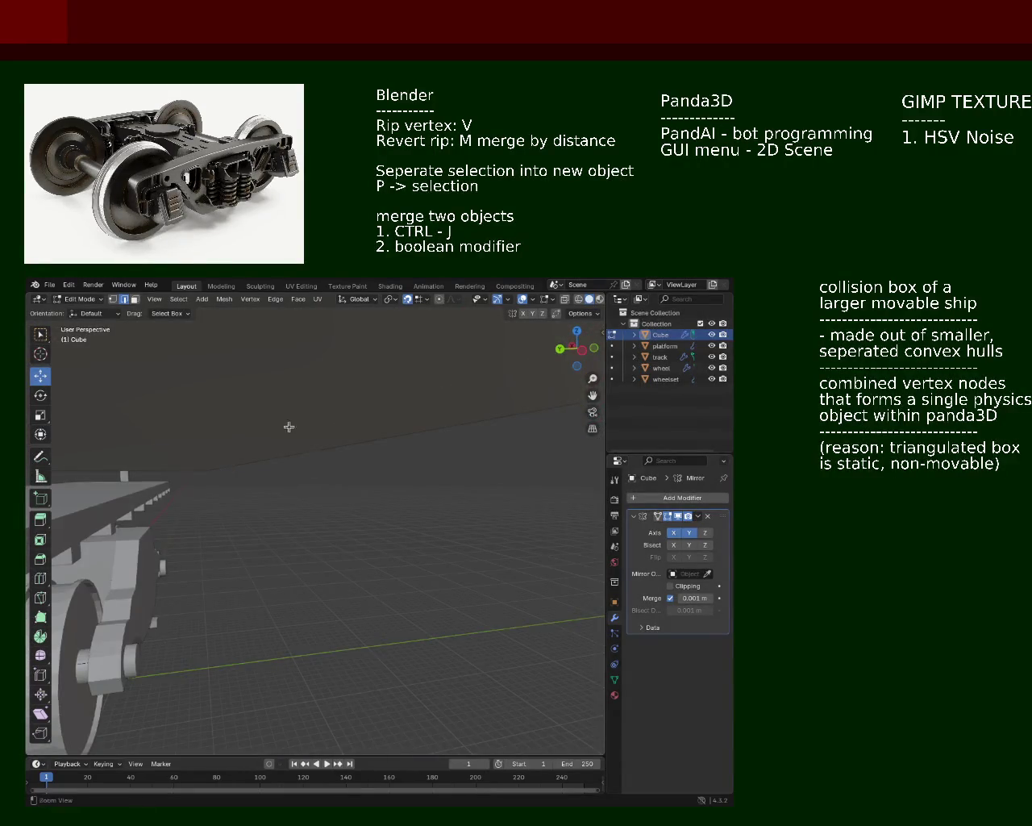
pyautogui.moveTo(222, 446); pyautogui.dragTo(219, 437, button='middle')
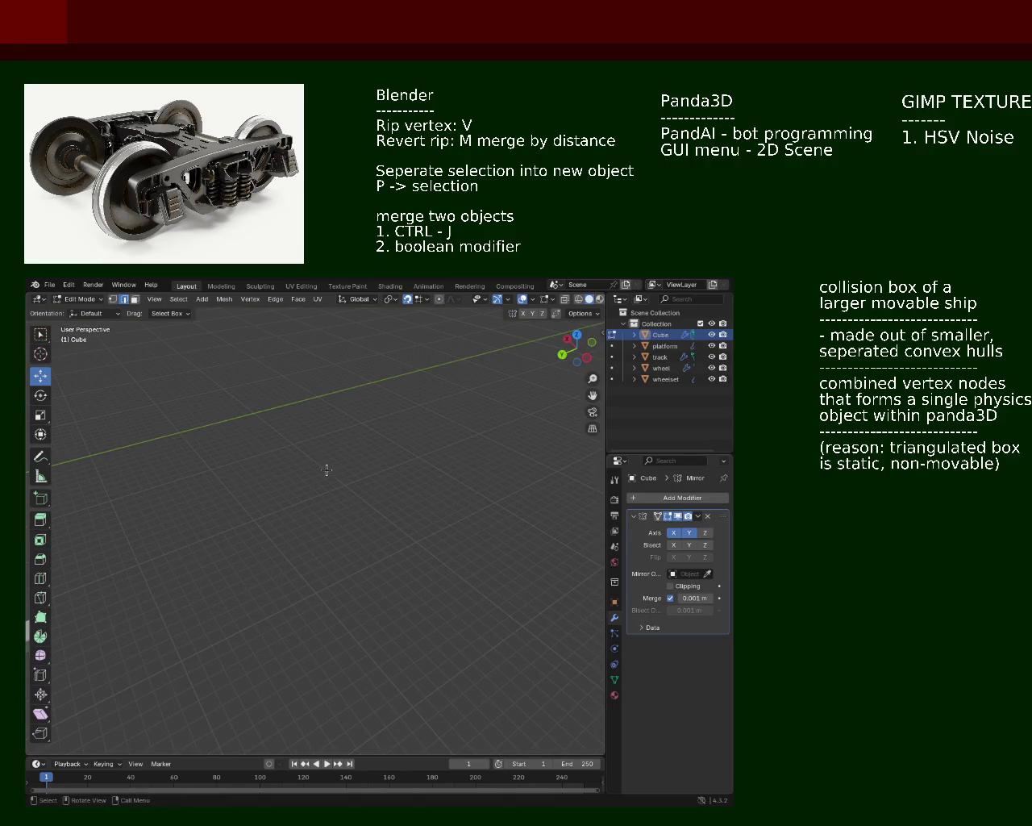
pyautogui.moveTo(368, 598)
pyautogui.mouseDown(button='middle')
pyautogui.moveTo(270, 467)
pyautogui.moveTo(269, 447)
pyautogui.moveTo(321, 528)
pyautogui.moveTo(228, 462)
pyautogui.moveTo(269, 428)
pyautogui.moveTo(301, 421)
pyautogui.moveTo(299, 470)
pyautogui.moveTo(242, 440)
pyautogui.moveTo(227, 453)
pyautogui.moveTo(322, 415)
pyautogui.moveTo(247, 350)
pyautogui.moveTo(156, 351)
pyautogui.moveTo(313, 435)
pyautogui.moveTo(106, 454)
pyautogui.moveTo(184, 484)
pyautogui.mouseUp(button='middle')
pyautogui.moveTo(306, 446)
pyautogui.mouseDown(button='middle')
pyautogui.moveTo(363, 440)
pyautogui.moveTo(341, 468)
pyautogui.moveTo(348, 392)
pyautogui.moveTo(353, 450)
pyautogui.moveTo(304, 417)
pyautogui.moveTo(343, 394)
pyautogui.moveTo(363, 446)
pyautogui.mouseUp(button='middle')
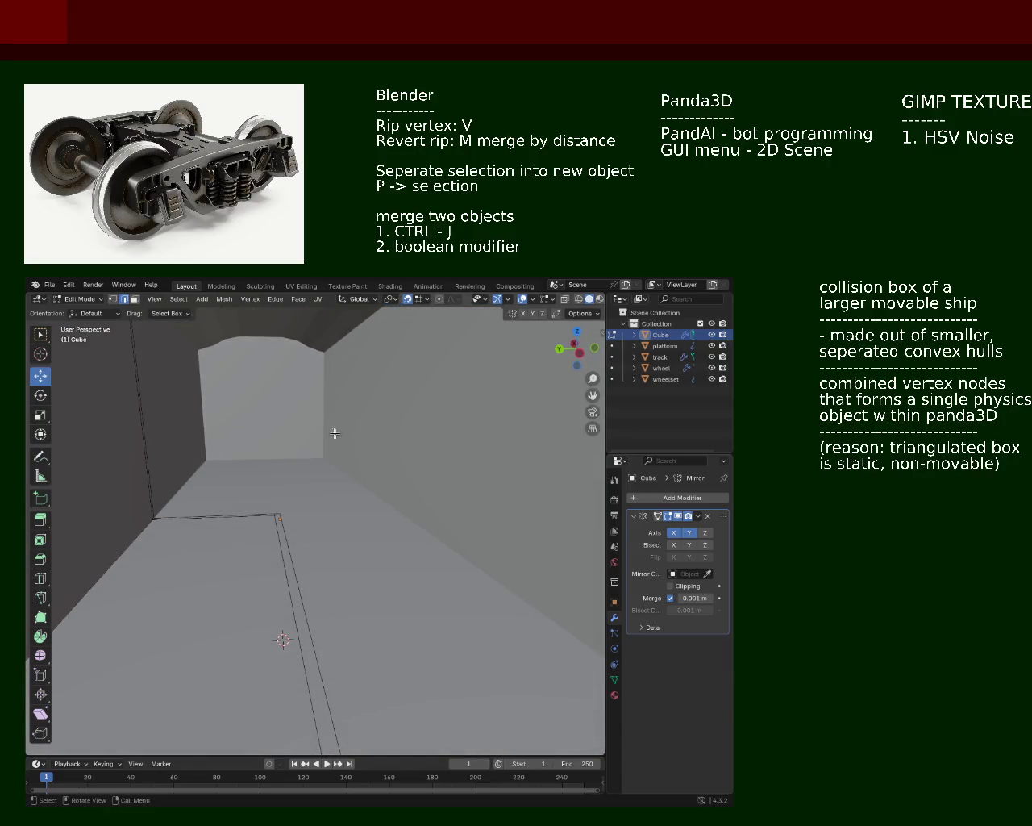
pyautogui.moveTo(289, 408)
pyautogui.mouseDown(button='middle')
pyautogui.moveTo(359, 389)
pyautogui.moveTo(507, 382)
pyautogui.moveTo(519, 359)
pyautogui.moveTo(271, 384)
pyautogui.mouseUp(button='middle')
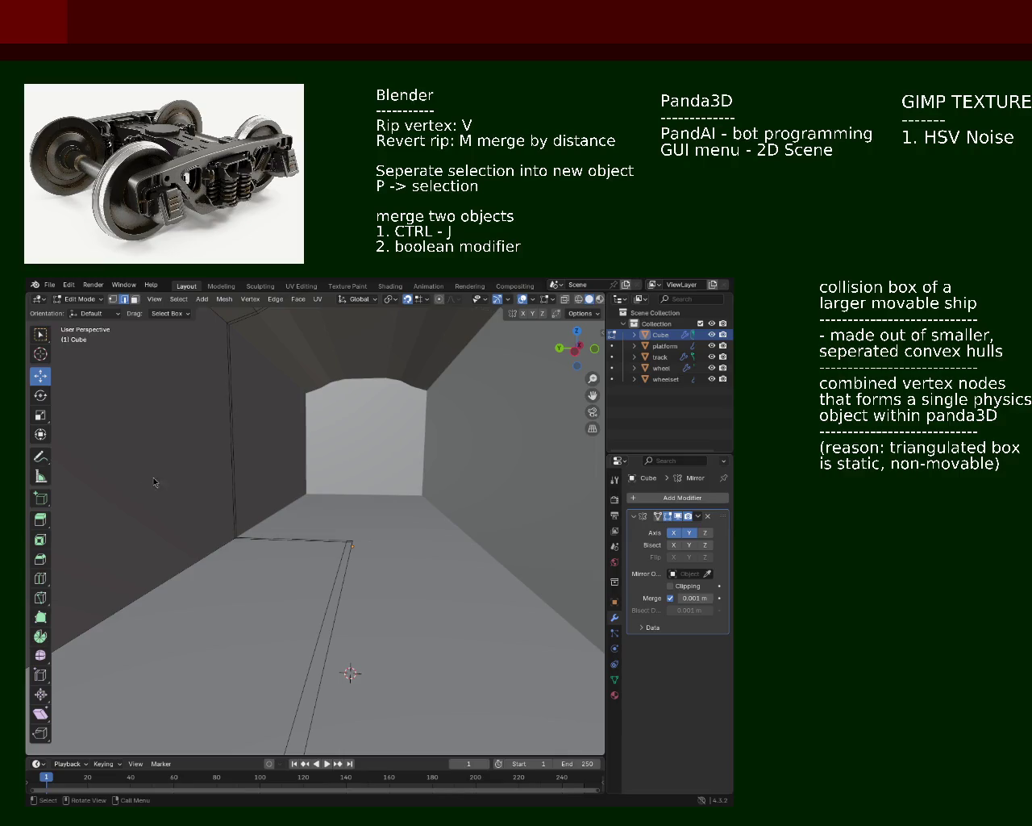
pyautogui.moveTo(272, 496)
pyautogui.keyDown('ctrl'); pyautogui.mouseDown(button='middle')
pyautogui.moveTo(299, 506)
pyautogui.moveTo(286, 537)
pyautogui.moveTo(333, 511)
pyautogui.moveTo(373, 508)
pyautogui.moveTo(371, 490)
pyautogui.moveTo(414, 525)
pyautogui.moveTo(274, 561)
pyautogui.moveTo(216, 588)
pyautogui.moveTo(143, 593)
pyautogui.moveTo(152, 604)
pyautogui.moveTo(164, 593)
pyautogui.moveTo(154, 587)
pyautogui.moveTo(278, 530)
pyautogui.mouseUp(button='middle'); pyautogui.keyUp('ctrl')
pyautogui.scroll(4, 373, 509)
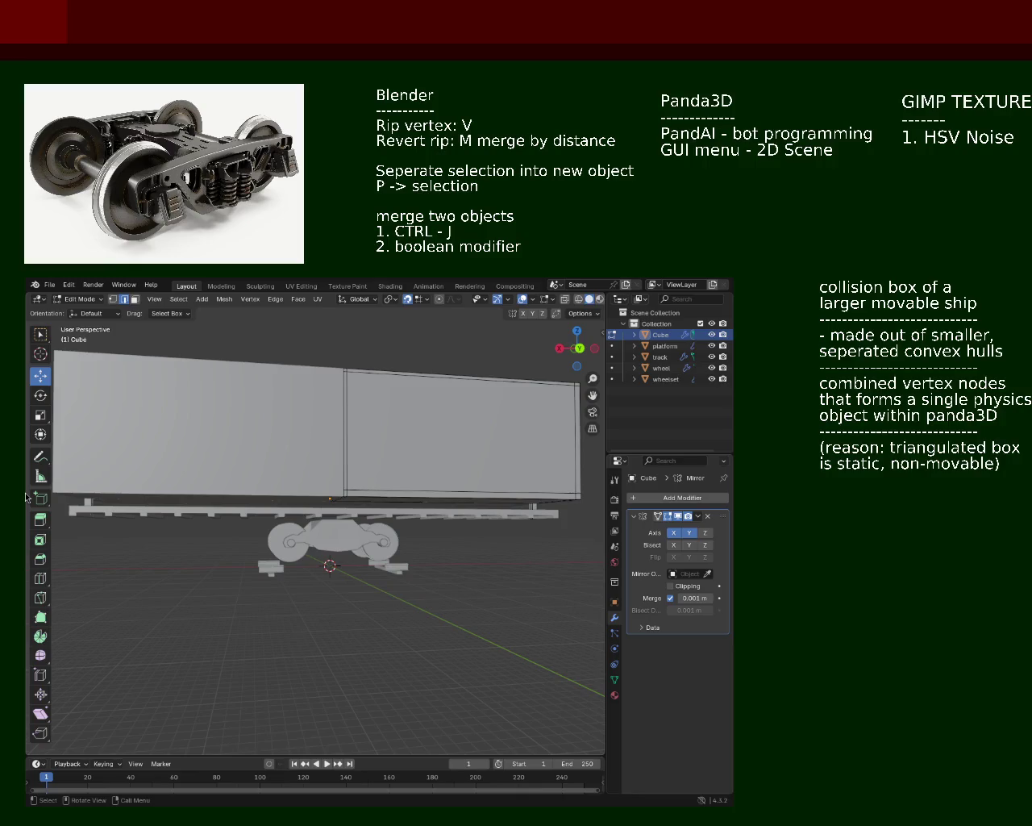
pyautogui.moveTo(191, 443)
pyautogui.mouseDown(button='middle')
pyautogui.moveTo(334, 456)
pyautogui.moveTo(333, 503)
pyautogui.moveTo(276, 512)
pyautogui.moveTo(312, 484)
pyautogui.moveTo(255, 470)
pyautogui.moveTo(423, 496)
pyautogui.moveTo(356, 517)
pyautogui.mouseUp(button='middle')
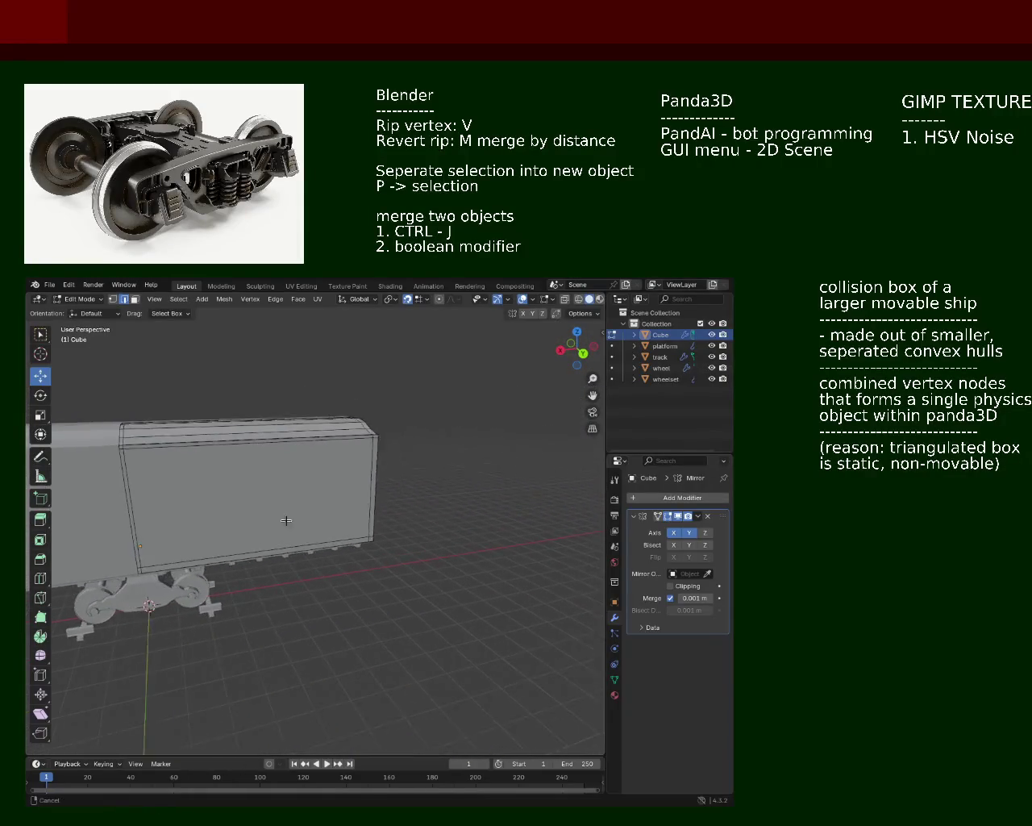
pyautogui.scroll(1, 359, 508)
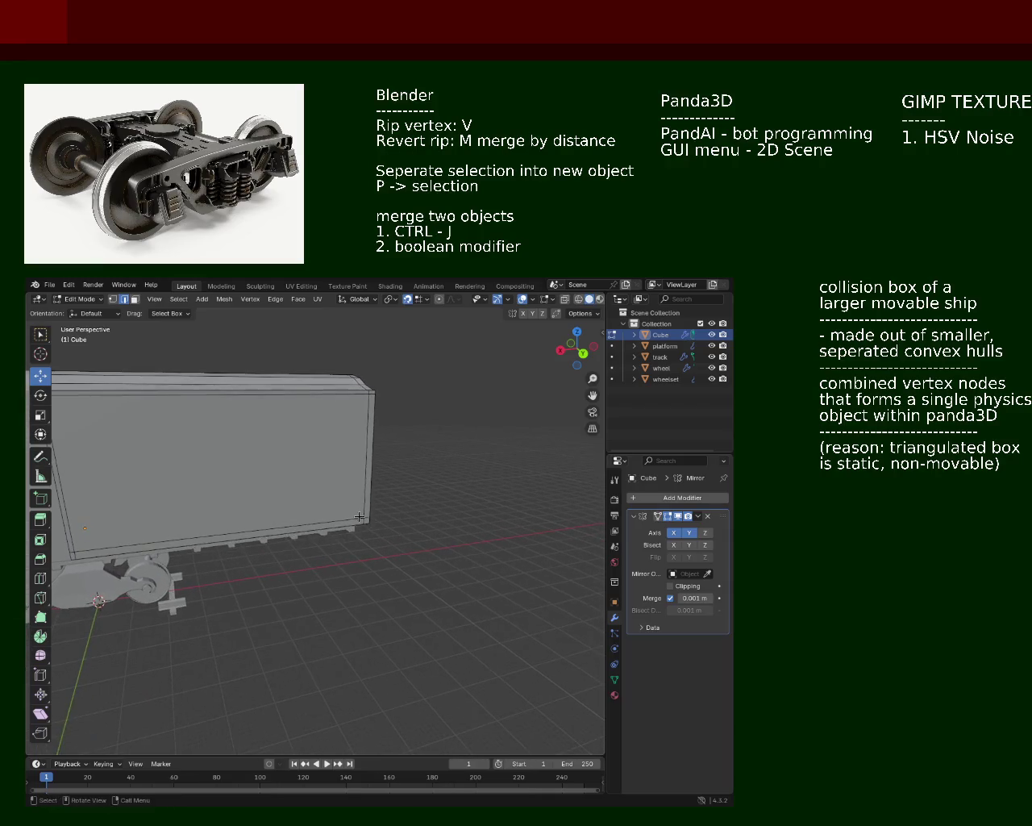
pyautogui.scroll(2, 355, 484)
pyautogui.moveTo(365, 473)
pyautogui.mouseDown(button='middle')
pyautogui.moveTo(193, 519)
pyautogui.moveTo(335, 515)
pyautogui.mouseUp(button='middle')
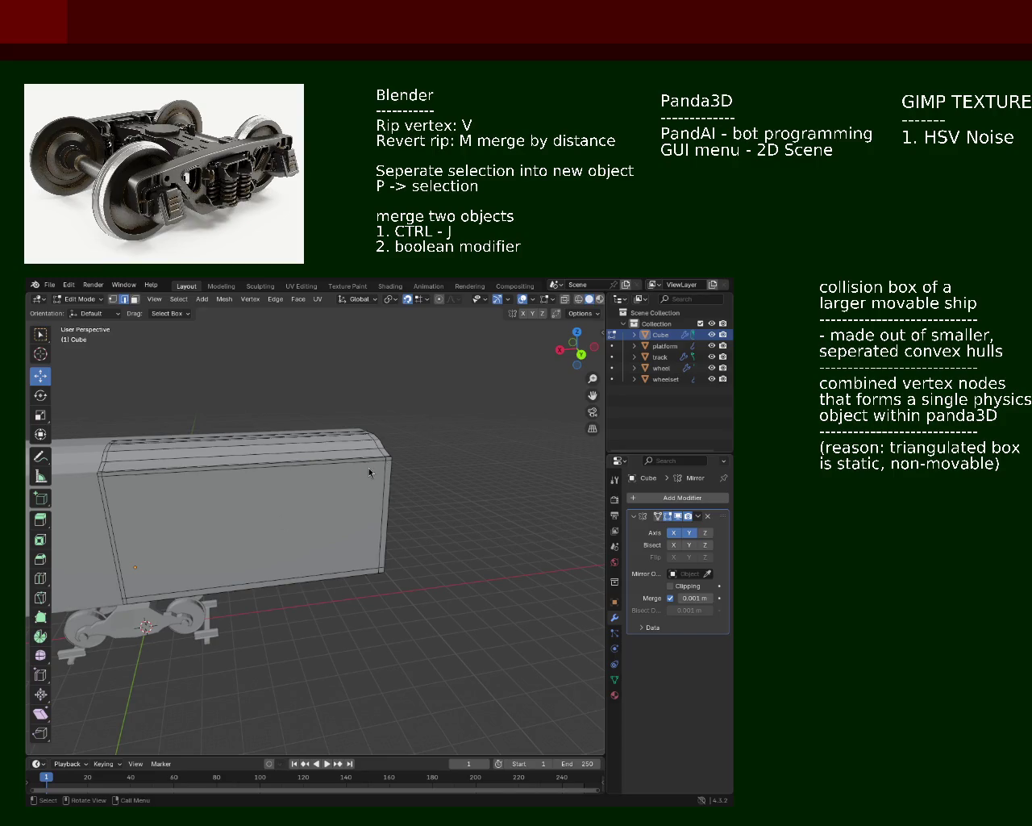
pyautogui.moveTo(299, 469)
pyautogui.mouseDown(button='middle')
pyautogui.moveTo(198, 422)
pyautogui.moveTo(329, 479)
pyautogui.moveTo(380, 440)
pyautogui.moveTo(382, 463)
pyautogui.moveTo(411, 479)
pyautogui.moveTo(307, 479)
pyautogui.moveTo(297, 491)
pyautogui.mouseUp(button='middle')
pyautogui.scroll(2, 358, 477)
pyautogui.scroll(2, 363, 453)
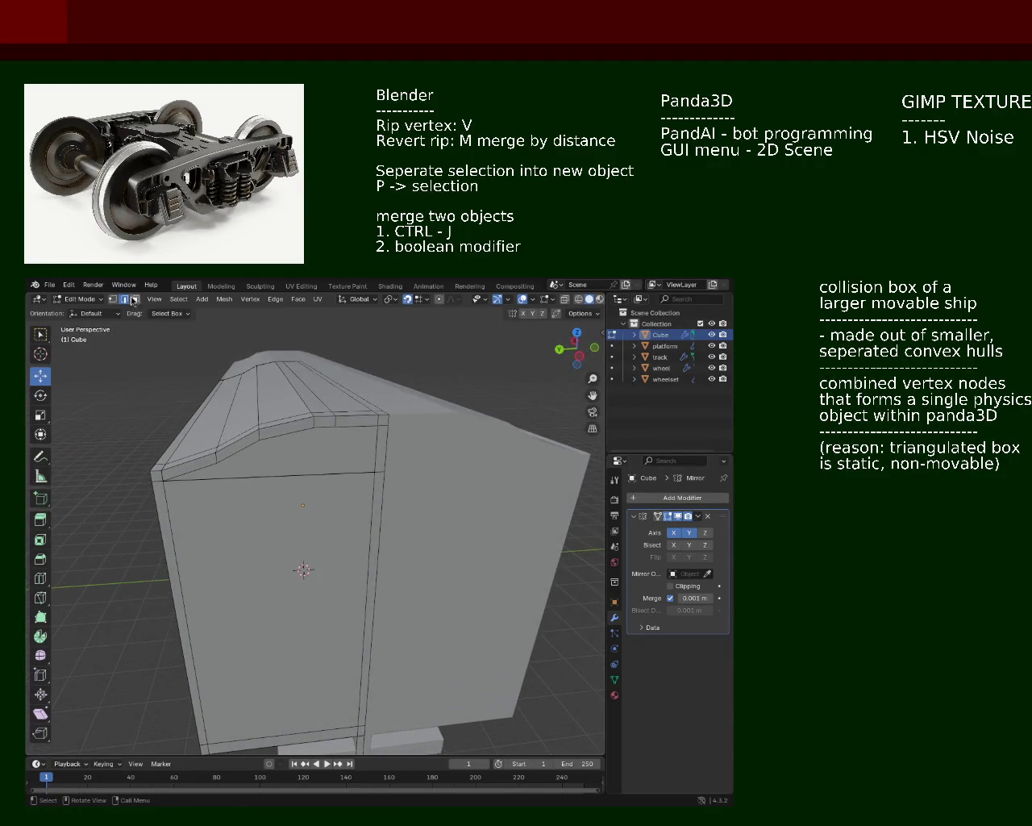
pyautogui.moveTo(339, 432)
pyautogui.mouseDown(button='middle')
pyautogui.moveTo(283, 422)
pyautogui.moveTo(419, 424)
pyautogui.moveTo(300, 412)
pyautogui.moveTo(331, 415)
pyautogui.moveTo(323, 406)
pyautogui.moveTo(441, 422)
pyautogui.moveTo(282, 414)
pyautogui.moveTo(310, 412)
pyautogui.moveTo(307, 403)
pyautogui.moveTo(355, 413)
pyautogui.moveTo(293, 411)
pyautogui.mouseUp(button='middle')
pyautogui.scroll(-5, 370, 412)
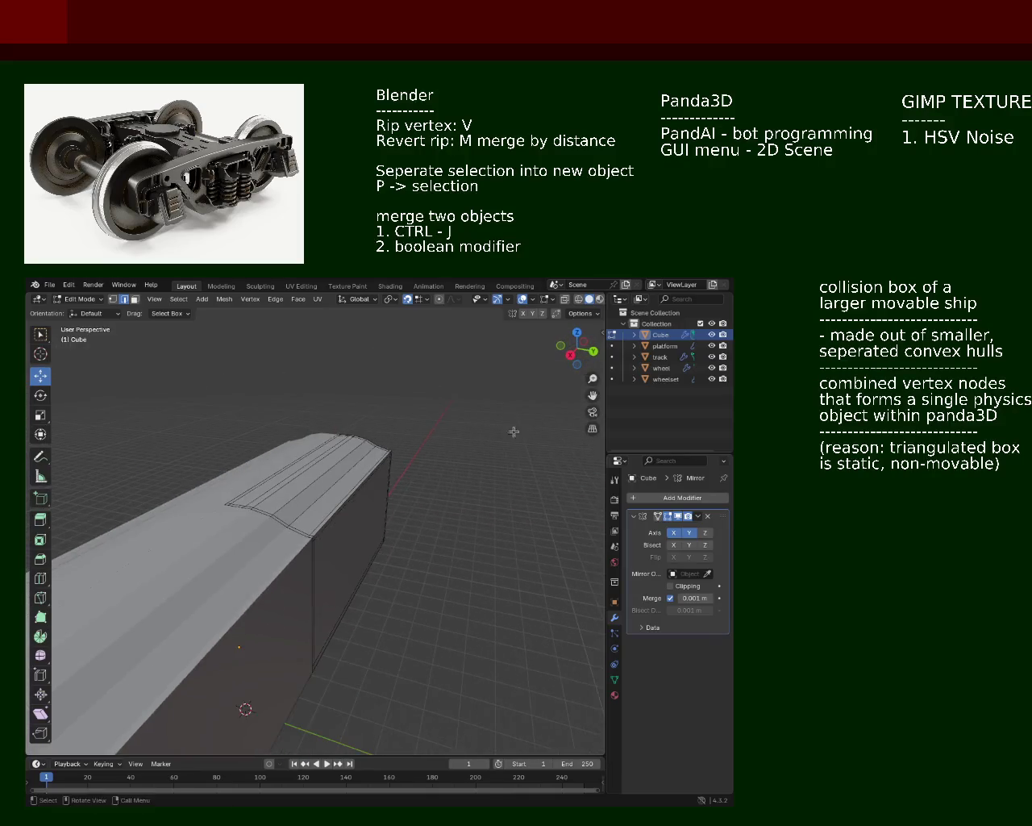
# Turn off Y and X mirroring in the Mirror modifier, leaving one half shell
pyautogui.click(690, 533)
pyautogui.click(675, 533)
pyautogui.moveTo(355, 468)
pyautogui.mouseDown(button='middle')
pyautogui.moveTo(354, 456)
pyautogui.moveTo(330, 449)
pyautogui.mouseUp(button='middle')
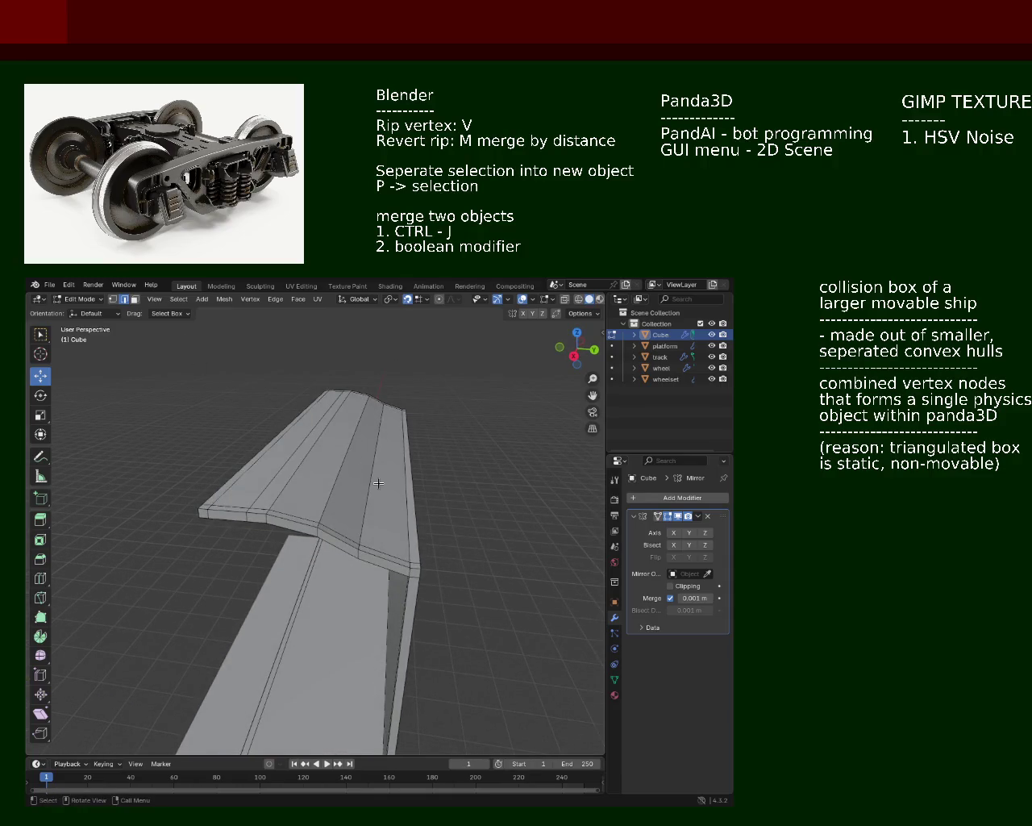
# Raise the roof-top ridge edge 1 m along Z
pyautogui.click(378, 483)
pyautogui.press('g')
pyautogui.rightClick(376, 433)
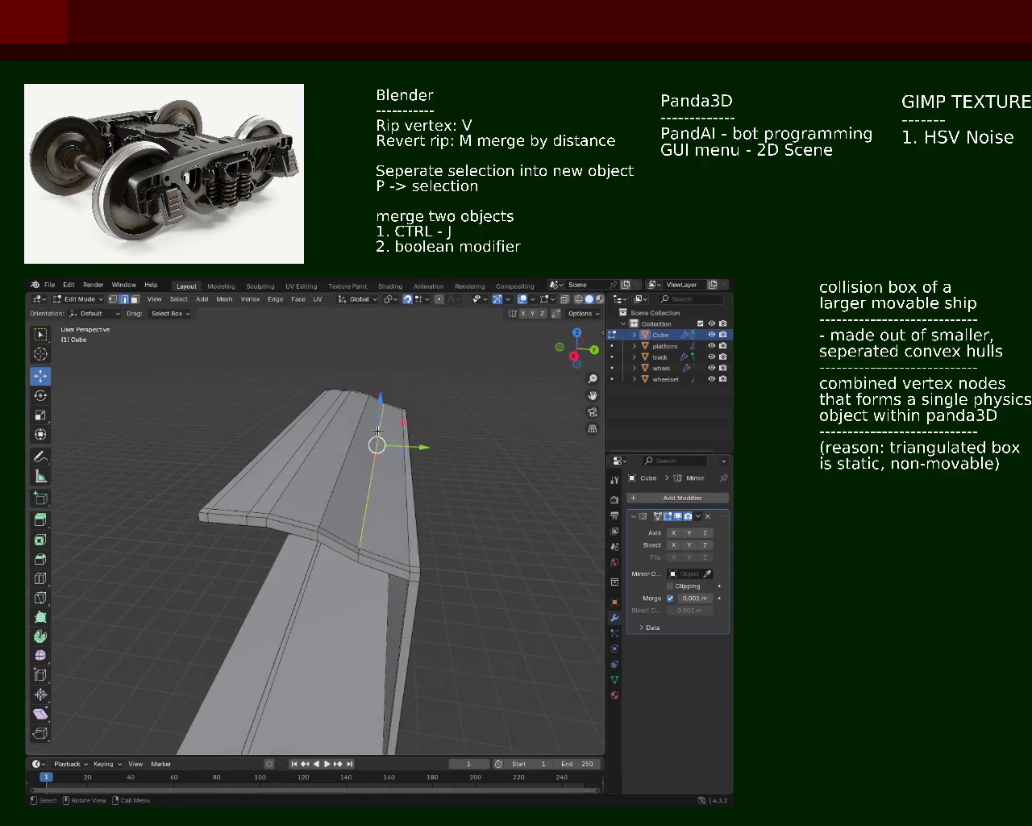
pyautogui.press('g')
pyautogui.press('z')
pyautogui.press('1')
pyautogui.press('BackSpace')
pyautogui.write('1')
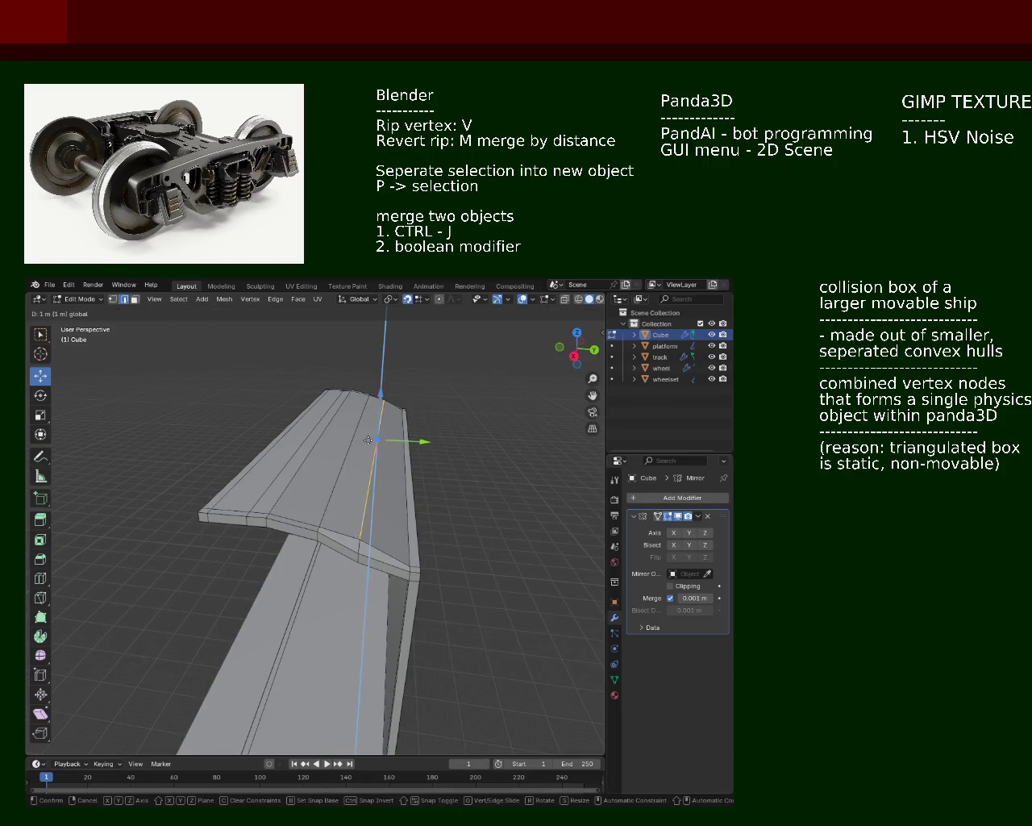
pyautogui.press('Return')
# Raise the roof vertices at the end 1 m along Z
pyautogui.moveTo(379, 438); pyautogui.dragTo(377, 418, button='middle')
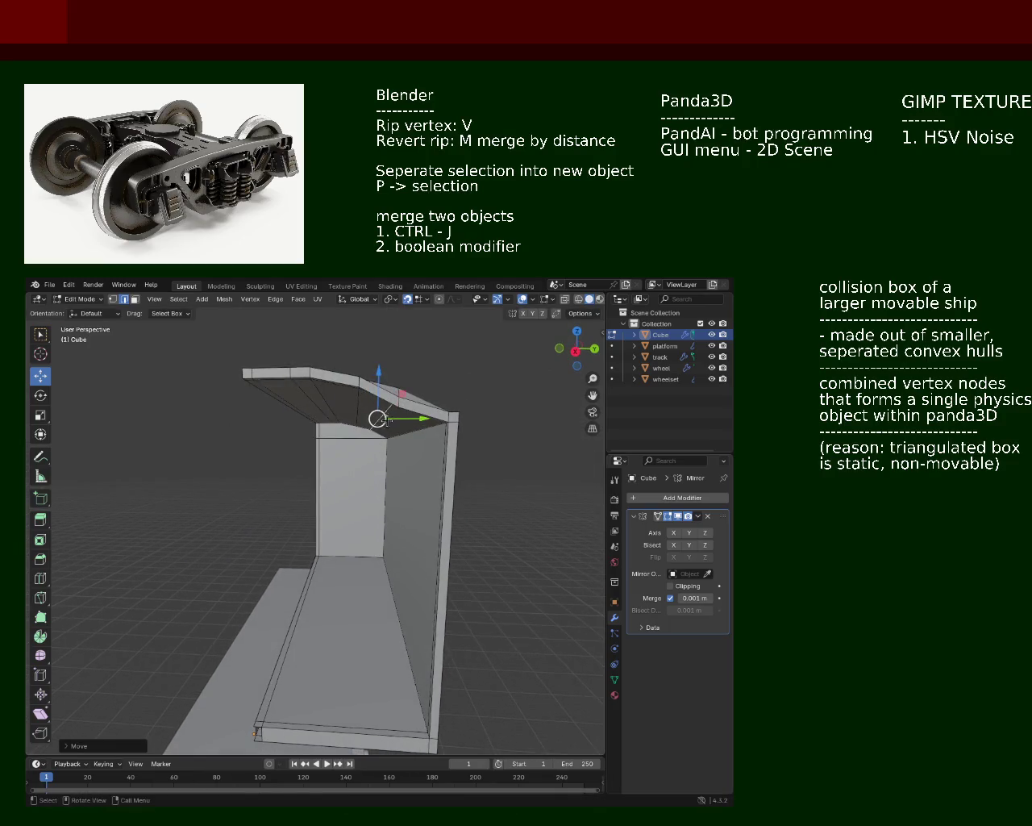
pyautogui.click(400, 393)
pyautogui.press('g')
pyautogui.press('z')
pyautogui.press('1')
pyautogui.press('Return')
pyautogui.moveTo(399, 392)
pyautogui.mouseDown(button='middle')
pyautogui.moveTo(411, 400)
pyautogui.moveTo(289, 450)
pyautogui.moveTo(272, 442)
pyautogui.moveTo(307, 456)
pyautogui.mouseUp(button='middle')
pyautogui.click(272, 443)
pyautogui.press('g')
pyautogui.press('z')
pyautogui.press('Return')
# Try pulling a roof vertex up into a peak, then cancel, leaving it flat
pyautogui.click(226, 580)
pyautogui.moveTo(226, 581)
pyautogui.mouseDown(button='middle')
pyautogui.moveTo(461, 462)
pyautogui.moveTo(229, 452)
pyautogui.moveTo(457, 463)
pyautogui.moveTo(368, 433)
pyautogui.moveTo(375, 413)
pyautogui.moveTo(357, 371)
pyautogui.mouseUp(button='middle')
pyautogui.moveTo(357, 369); pyautogui.dragTo(359, 412)
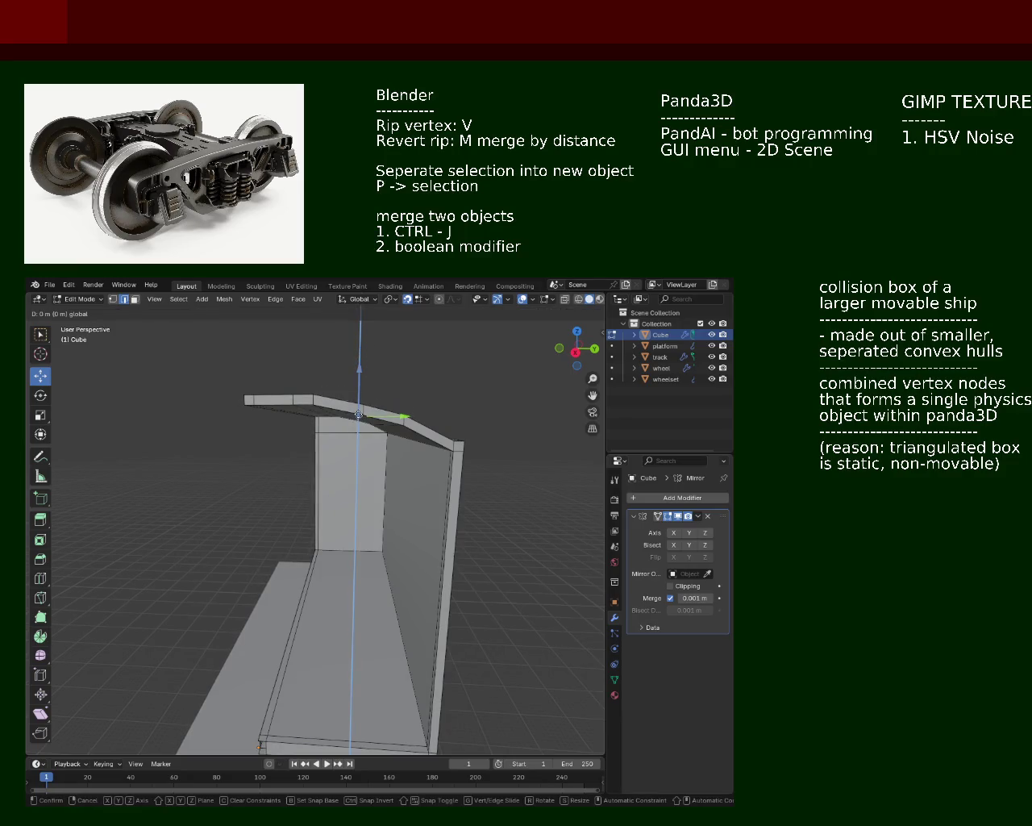
pyautogui.moveTo(359, 411); pyautogui.dragTo(357, 410, button='middle')
pyautogui.moveTo(357, 410); pyautogui.dragTo(360, 381)
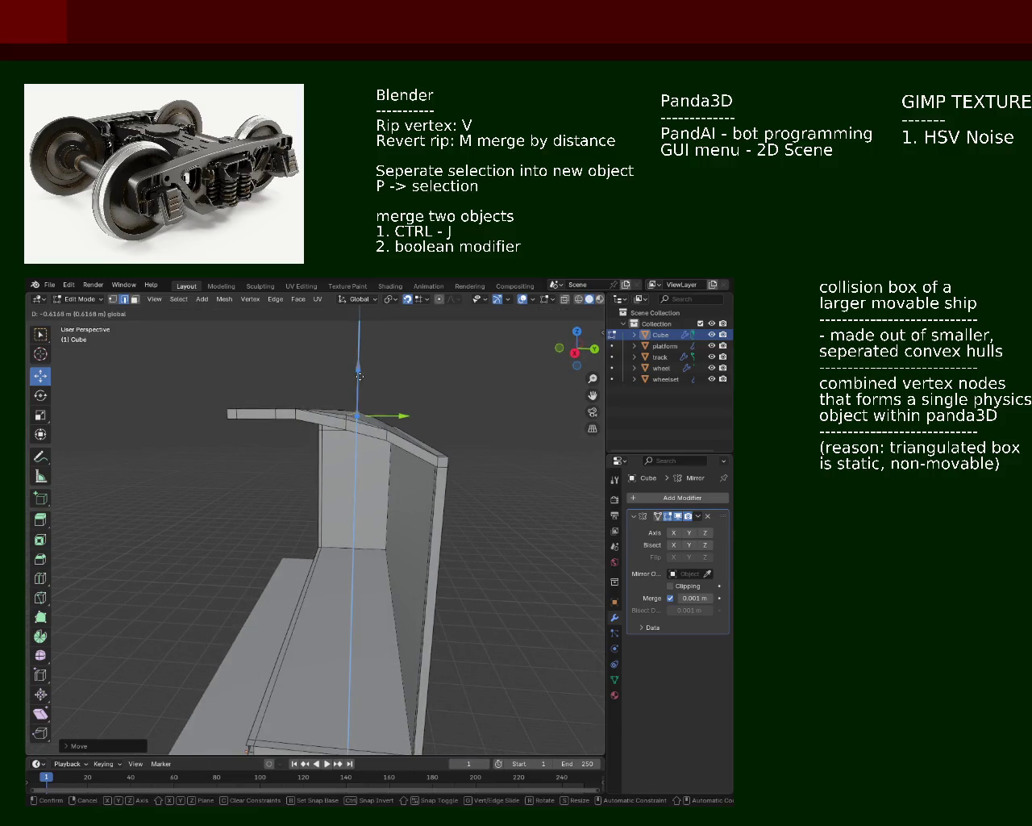
pyautogui.press('Escape')
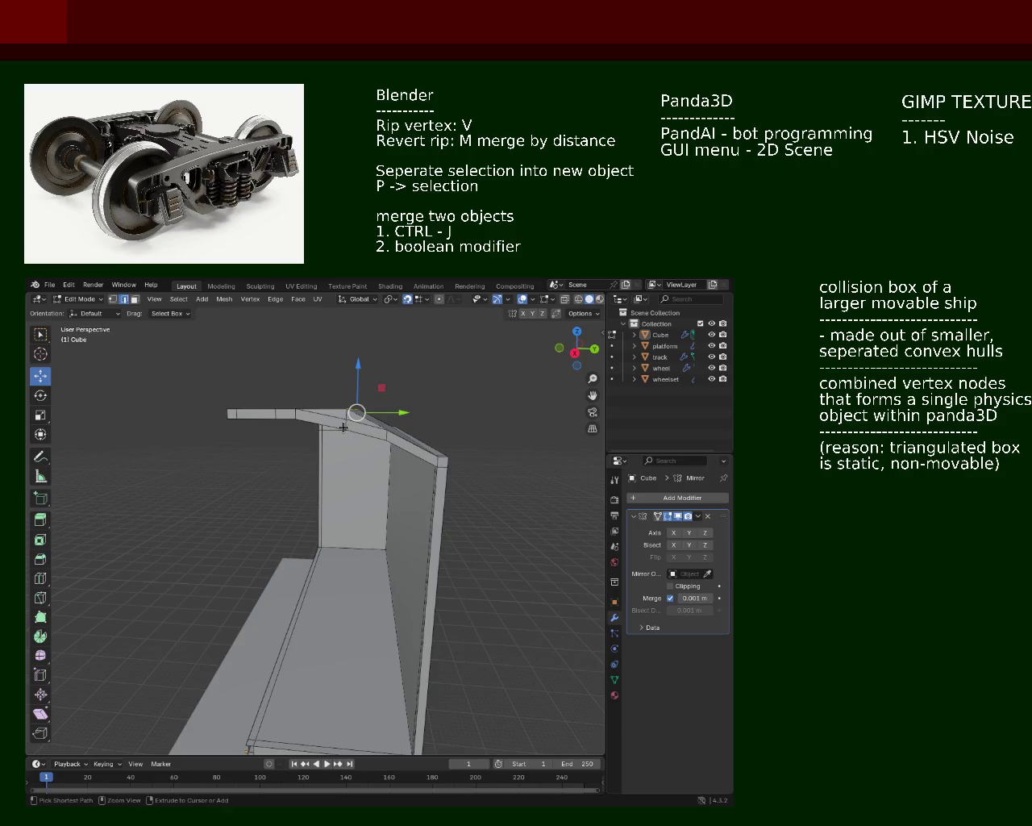
pyautogui.moveTo(344, 425); pyautogui.dragTo(308, 456, button='middle')
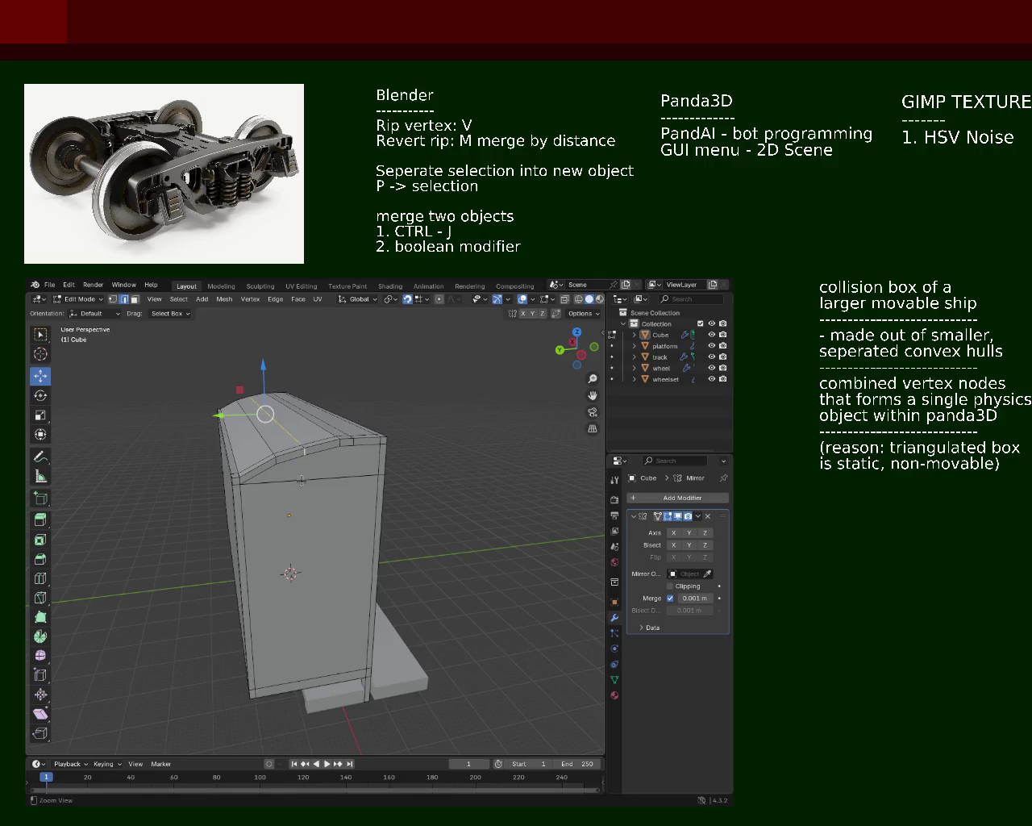
pyautogui.scroll(3, 310, 439)
pyautogui.moveTo(315, 426)
pyautogui.mouseDown(button='middle')
pyautogui.moveTo(401, 420)
pyautogui.moveTo(346, 431)
pyautogui.mouseUp(button='middle')
pyautogui.scroll(-3, 371, 427)
# Set a new height for the ridge vertices along Z and save train.blend
pyautogui.press('g')
pyautogui.press('z')
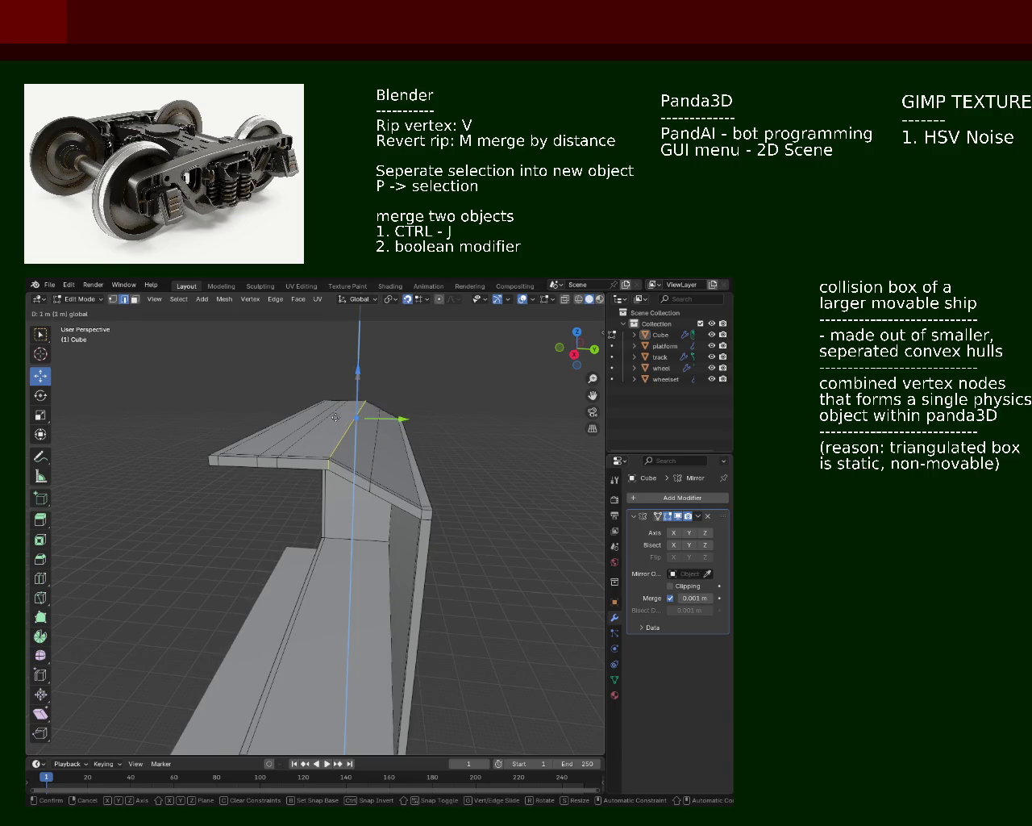
pyautogui.click(334, 420)
pyautogui.moveTo(334, 420); pyautogui.dragTo(487, 426, button='middle')
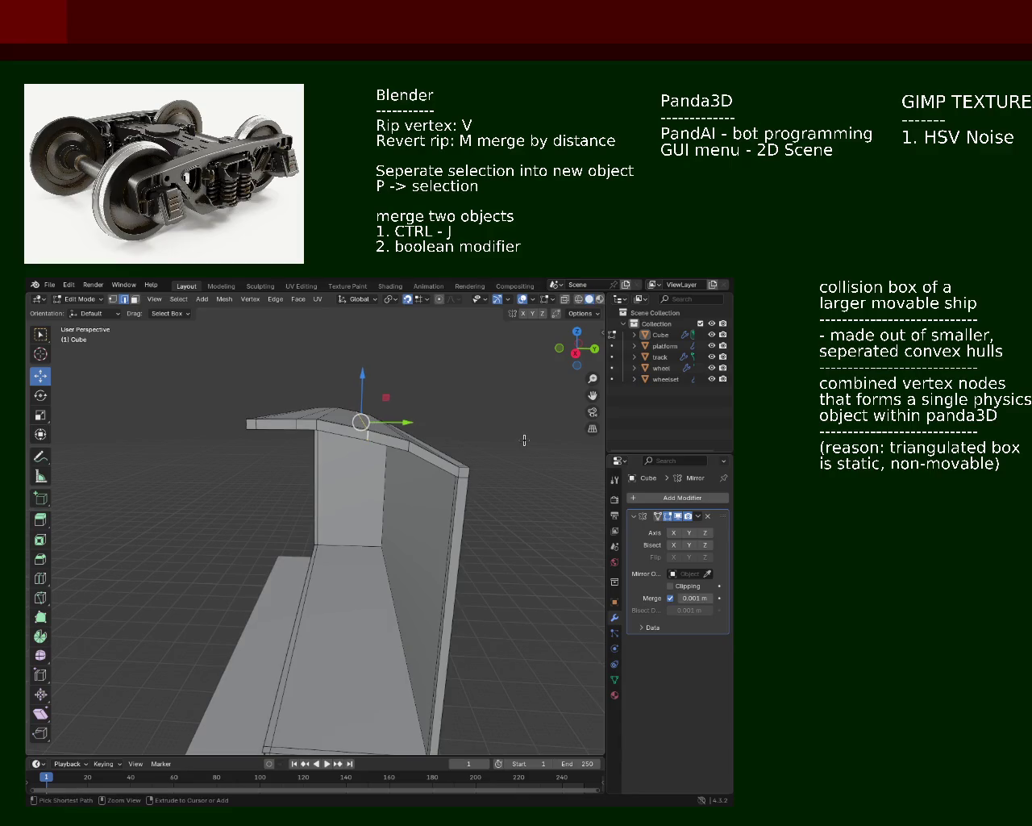
pyautogui.moveTo(524, 439)
pyautogui.mouseDown(button='middle')
pyautogui.moveTo(323, 471)
pyautogui.moveTo(295, 471)
pyautogui.moveTo(289, 444)
pyautogui.moveTo(344, 407)
pyautogui.moveTo(345, 454)
pyautogui.moveTo(376, 461)
pyautogui.moveTo(374, 486)
pyautogui.mouseUp(button='middle')
pyautogui.hotkey('ctrl', 's')
# Lower the end roof-ridge vertex about 0.1 m to flatten the peak slightly
pyautogui.moveTo(311, 553); pyautogui.dragTo(355, 516, button='middle')
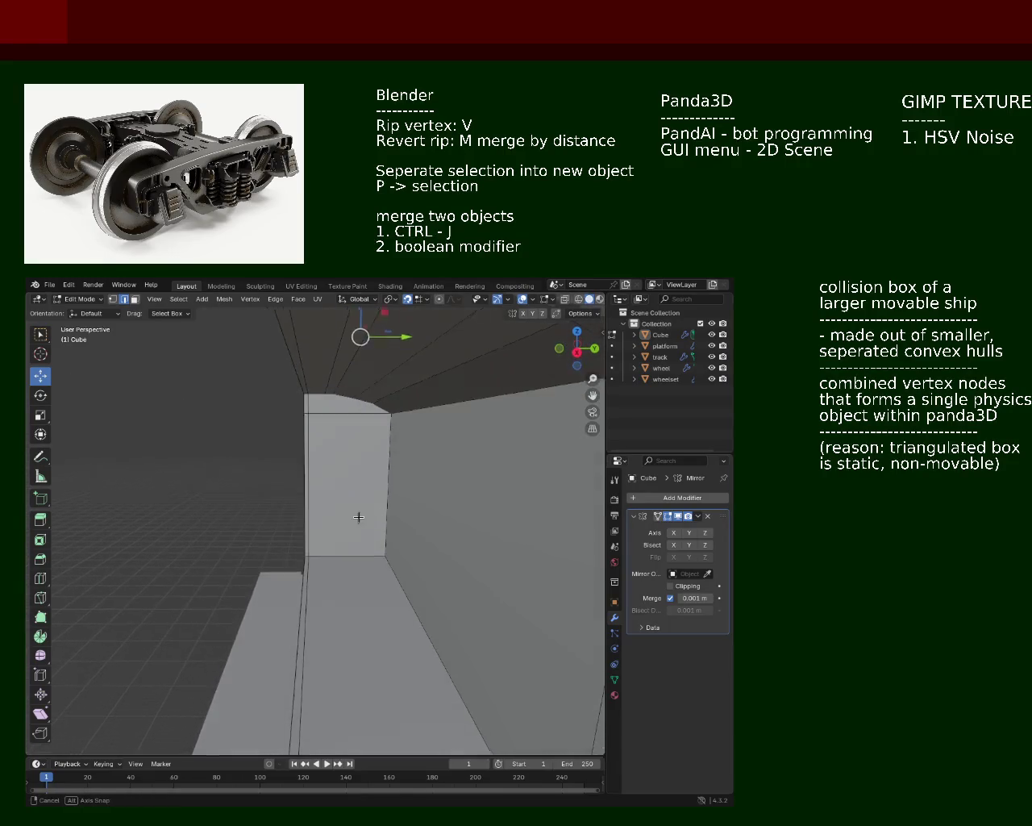
pyautogui.moveTo(353, 378); pyautogui.dragTo(345, 367, button='middle')
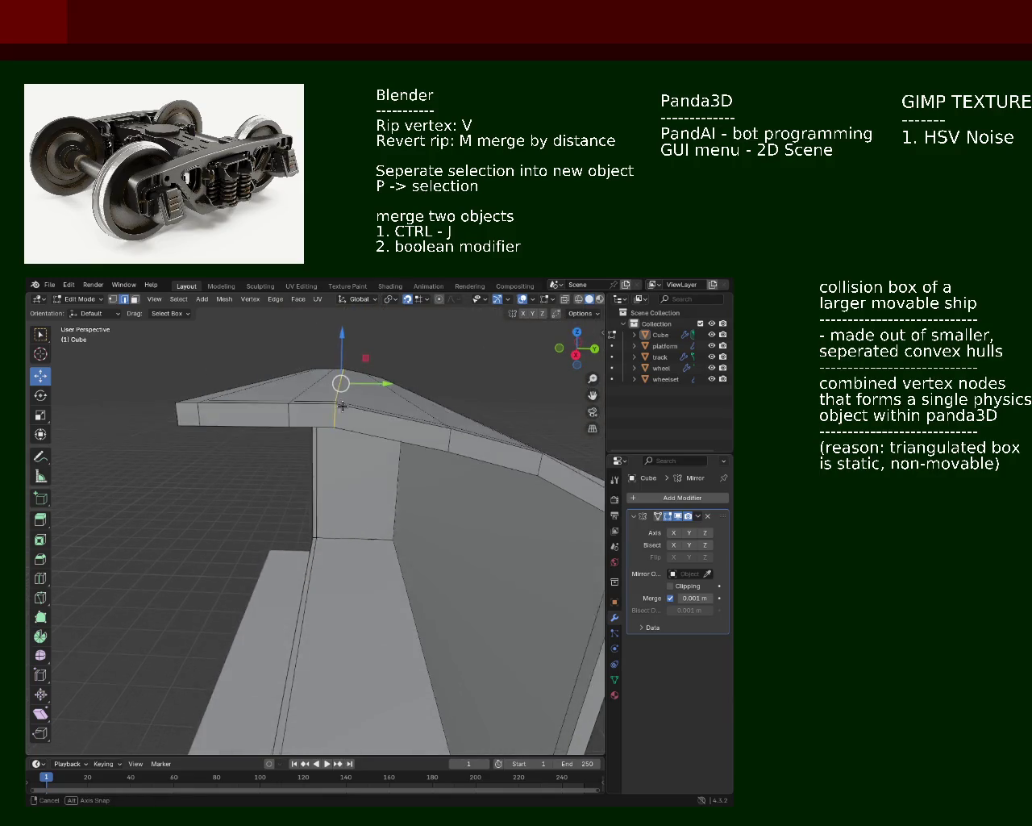
pyautogui.moveTo(344, 348); pyautogui.dragTo(343, 386)
pyautogui.moveTo(343, 386)
pyautogui.mouseDown(button='middle')
pyautogui.moveTo(363, 428)
pyautogui.moveTo(351, 438)
pyautogui.mouseUp(button='middle')
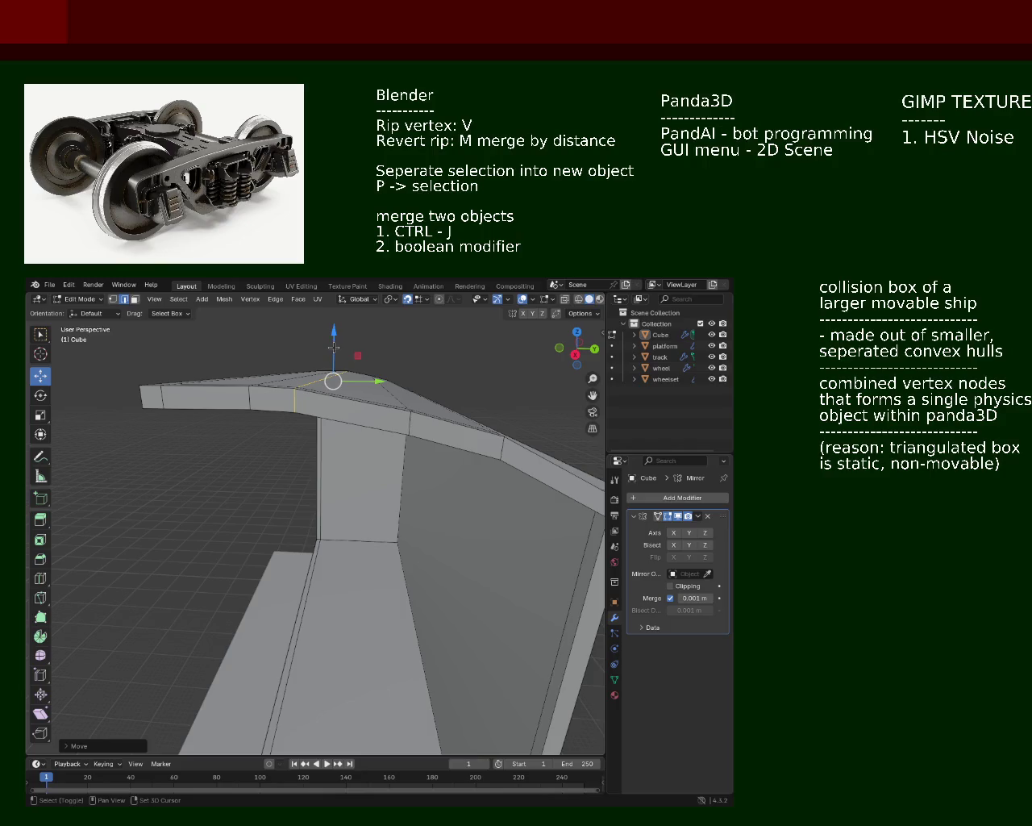
pyautogui.moveTo(333, 340); pyautogui.dragTo(329, 381)
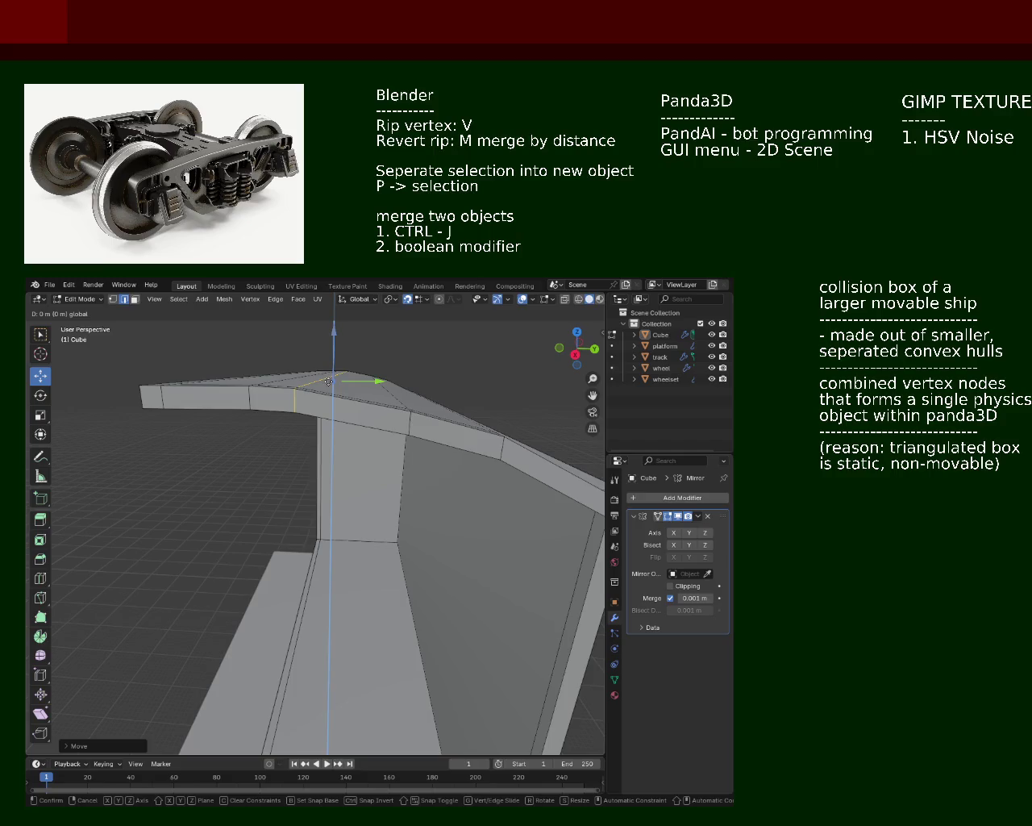
pyautogui.moveTo(329, 381)
pyautogui.mouseDown(button='middle')
pyautogui.moveTo(276, 421)
pyautogui.moveTo(282, 395)
pyautogui.mouseUp(button='middle')
pyautogui.scroll(5, 283, 390)
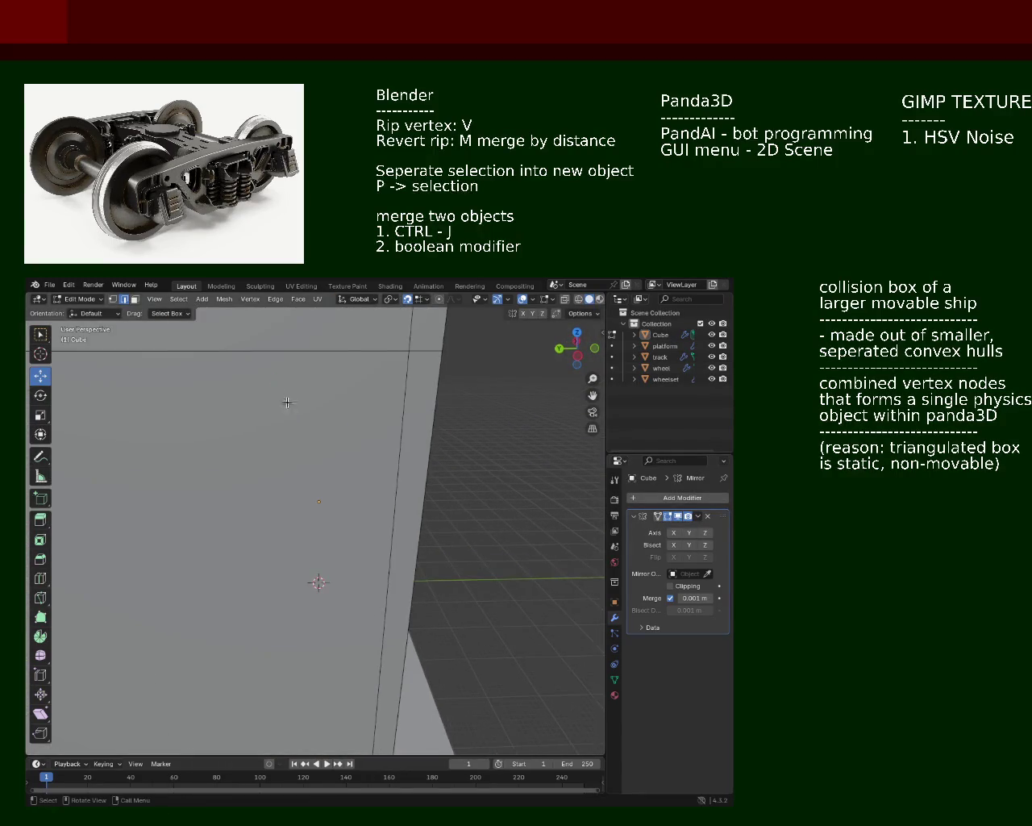
# Shift the roof's ridge vertex vertically along Z to start the arch
pyautogui.scroll(-5, 284, 402)
pyautogui.moveTo(275, 392); pyautogui.dragTo(275, 417)
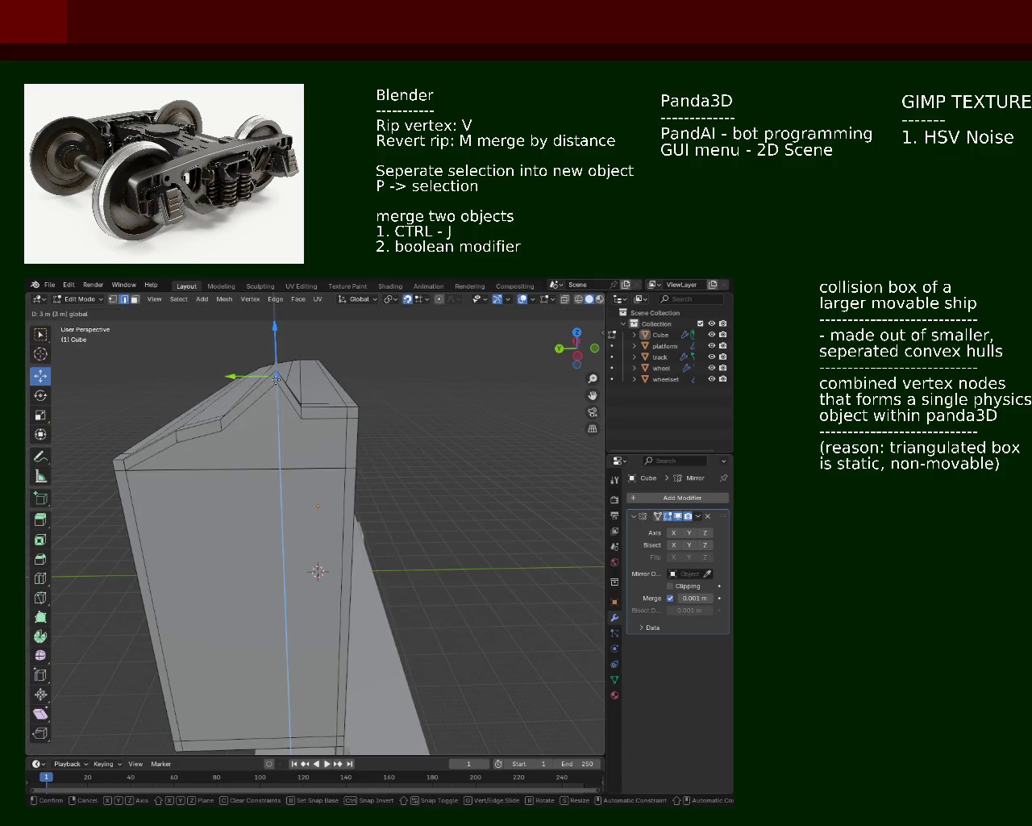
pyautogui.scroll(3, 275, 415)
pyautogui.moveTo(272, 376)
pyautogui.mouseDown(button='middle')
pyautogui.moveTo(286, 387)
pyautogui.moveTo(283, 379)
pyautogui.mouseUp(button='middle')
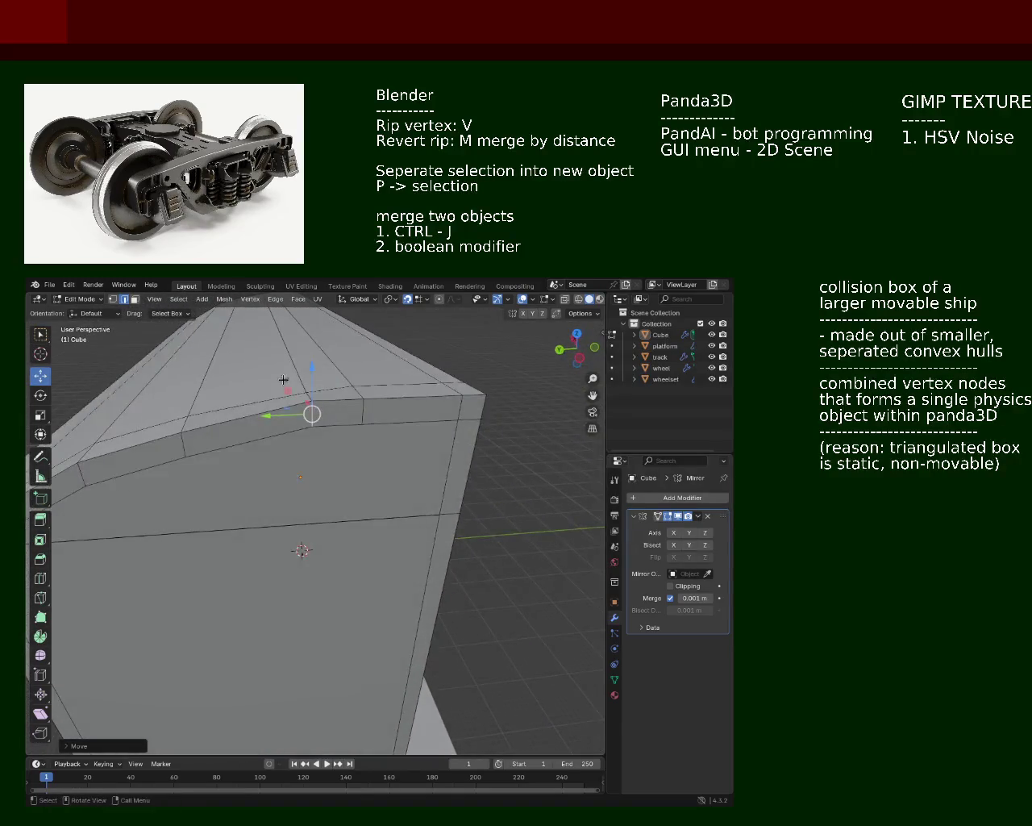
pyautogui.moveTo(313, 371); pyautogui.dragTo(312, 384)
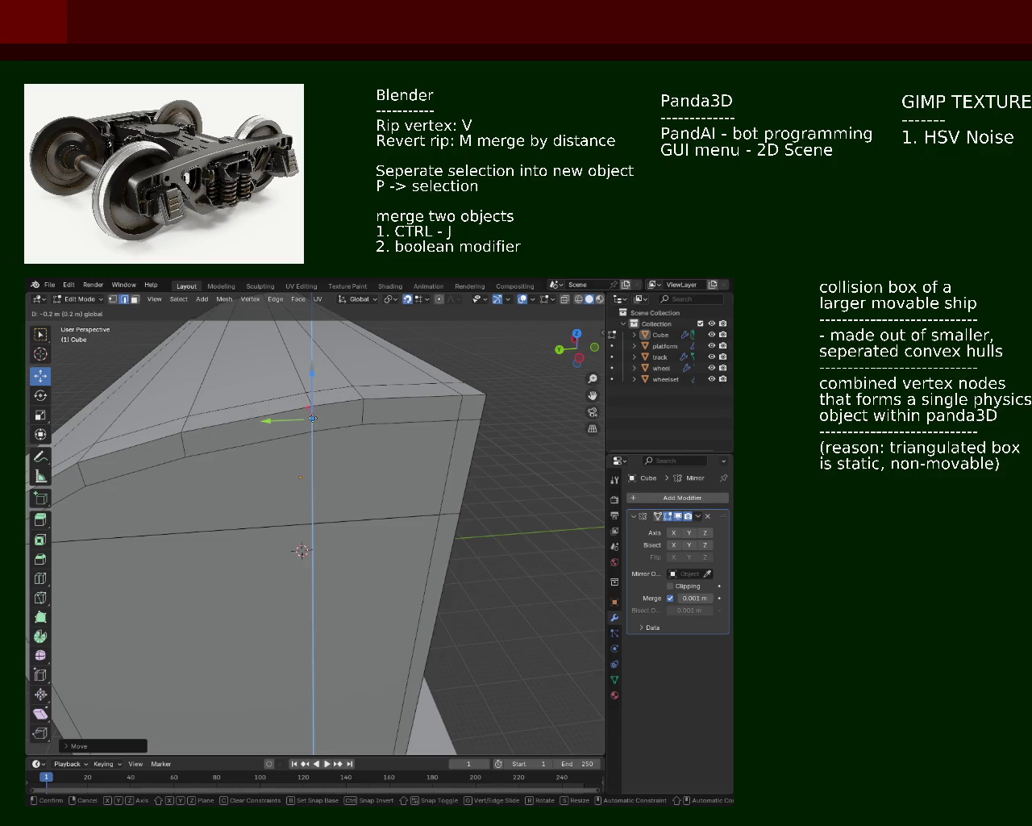
pyautogui.click(311, 415)
# Lower the ridge vertex by 0.1 m along Z and check the whole roof
pyautogui.moveTo(313, 415)
pyautogui.mouseDown(button='middle')
pyautogui.moveTo(305, 421)
pyautogui.moveTo(302, 408)
pyautogui.mouseUp(button='middle')
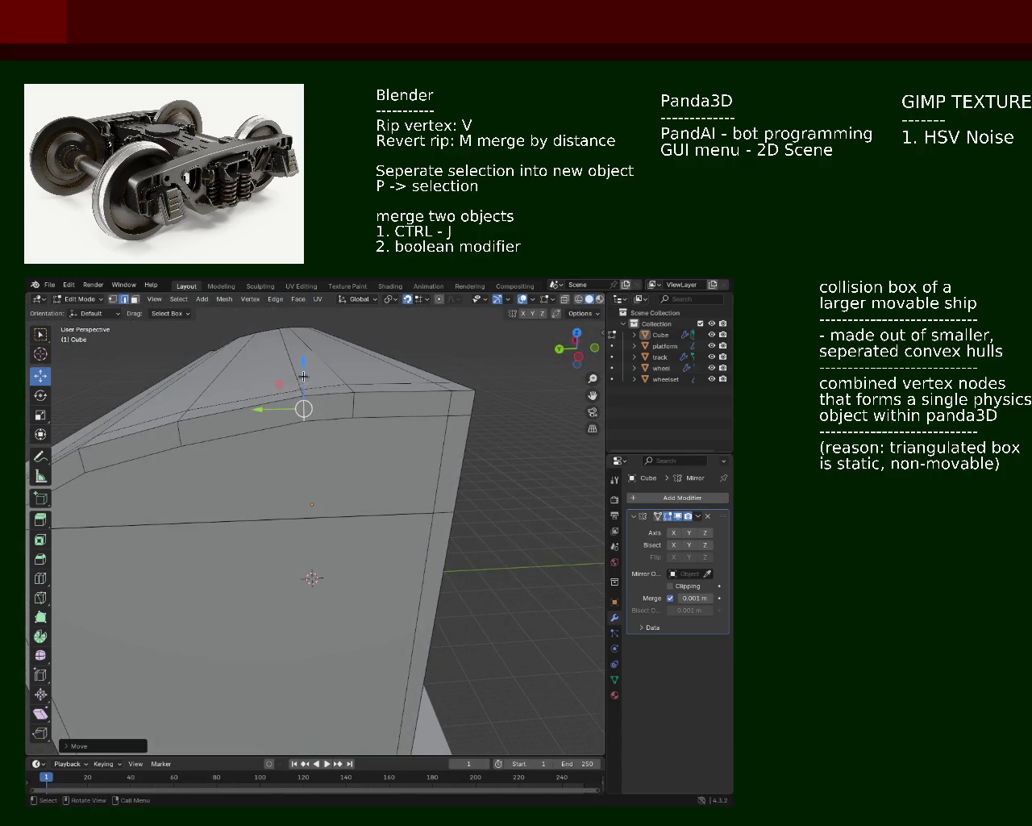
pyautogui.moveTo(303, 377); pyautogui.dragTo(307, 411)
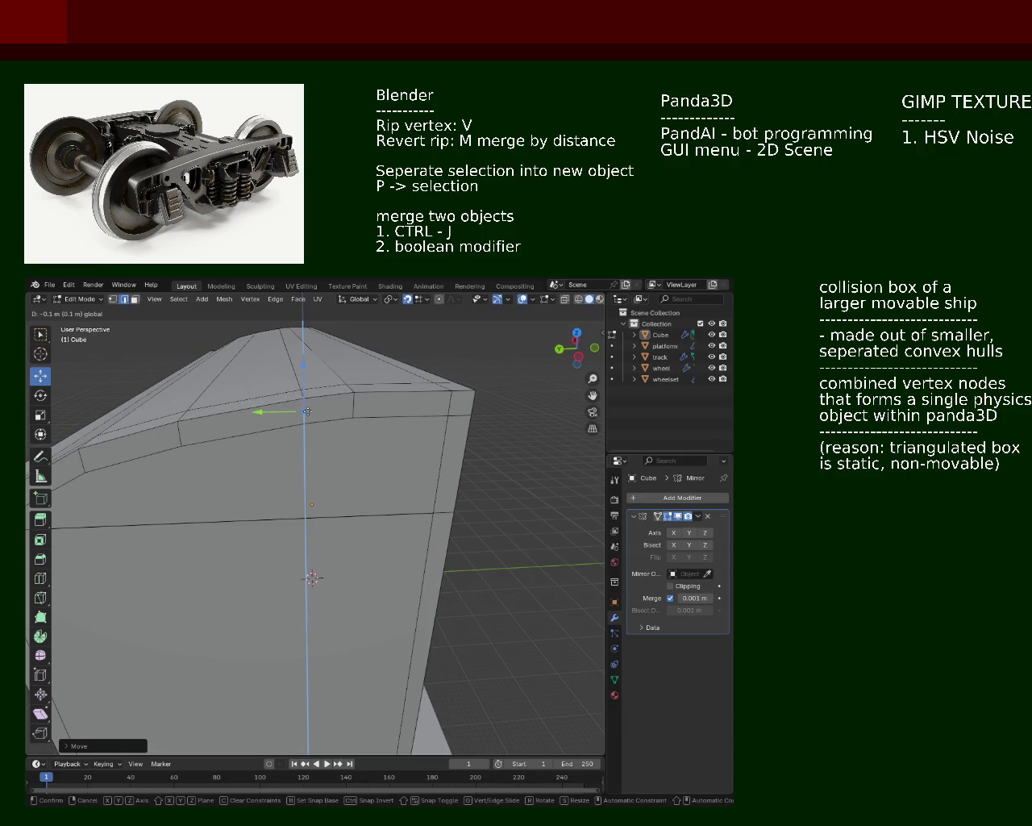
pyautogui.moveTo(308, 411); pyautogui.dragTo(305, 412)
pyautogui.click(298, 420)
pyautogui.moveTo(298, 420)
pyautogui.mouseDown(button='middle')
pyautogui.moveTo(347, 452)
pyautogui.moveTo(343, 435)
pyautogui.moveTo(479, 417)
pyautogui.mouseUp(button='middle')
pyautogui.scroll(-3, 322, 435)
pyautogui.scroll(3, 347, 451)
# Save train.blend, then zoom in close around the roof end
pyautogui.hotkey('ctrl', 's')
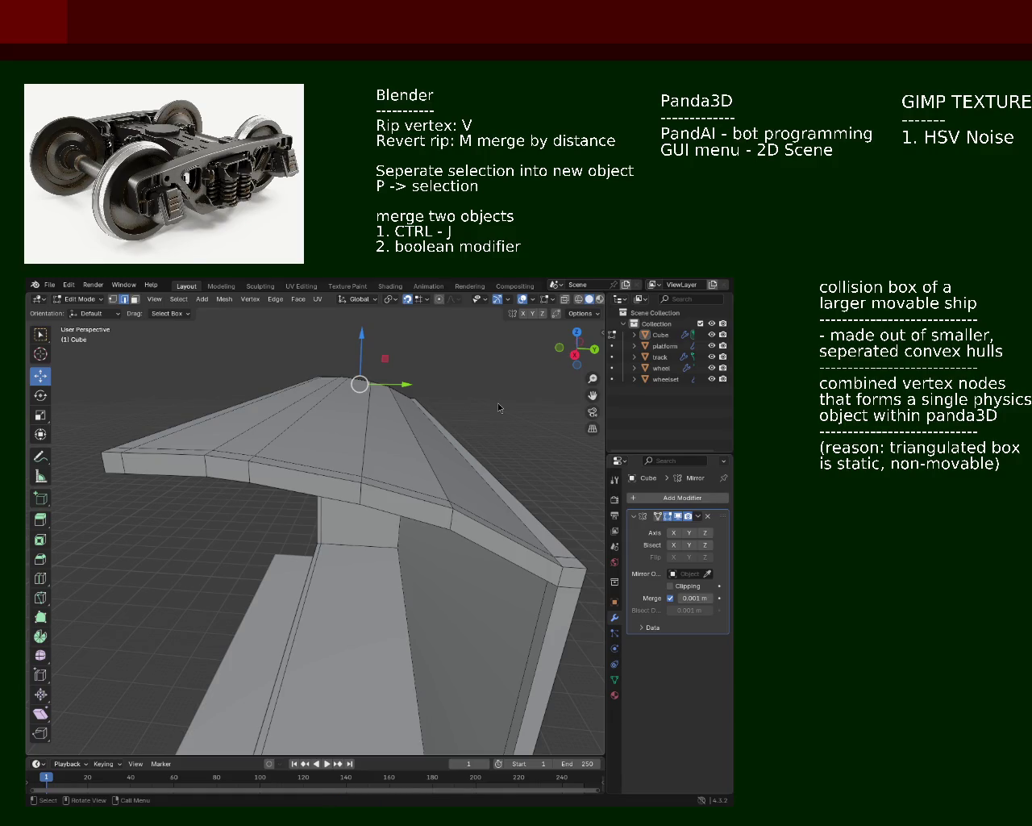
pyautogui.hotkey('shift', 'b')
pyautogui.moveTo(375, 430)
pyautogui.mouseDown(button='middle')
pyautogui.moveTo(310, 458)
pyautogui.moveTo(362, 454)
pyautogui.mouseUp(button='middle')
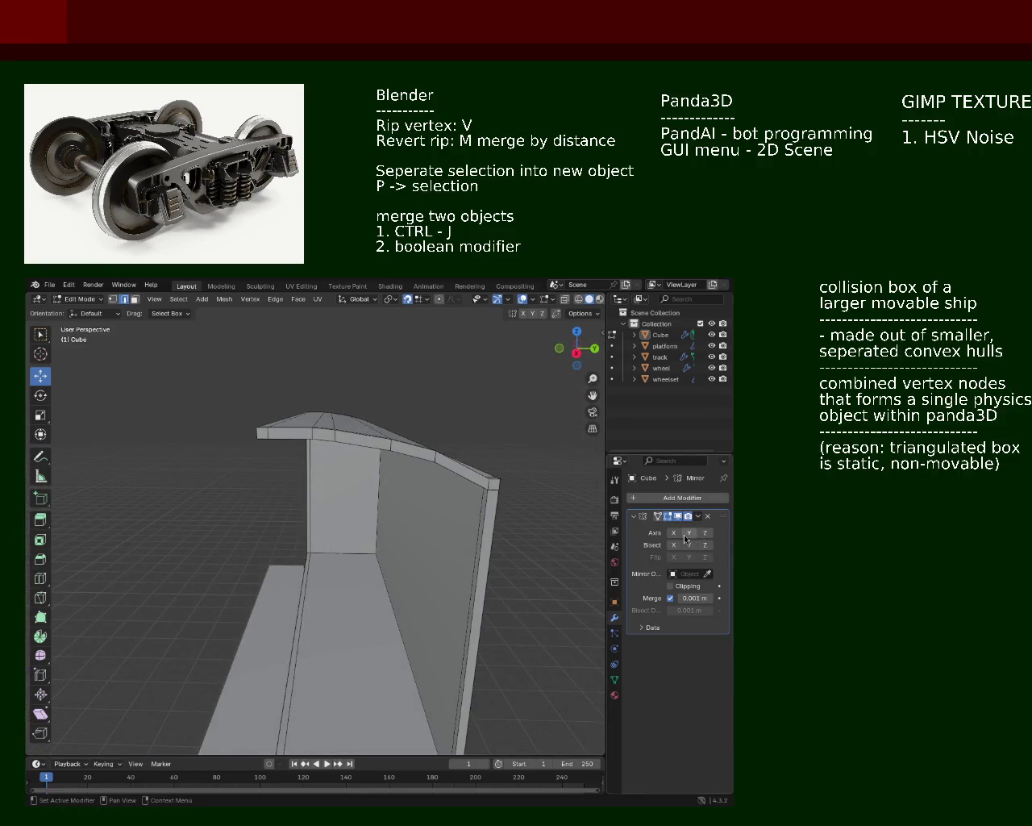
pyautogui.click(688, 533)
pyautogui.moveTo(338, 484)
pyautogui.mouseDown(button='middle')
pyautogui.moveTo(397, 510)
pyautogui.moveTo(339, 489)
pyautogui.moveTo(425, 562)
pyautogui.moveTo(327, 478)
pyautogui.moveTo(380, 488)
pyautogui.moveTo(283, 491)
pyautogui.moveTo(86, 463)
pyautogui.moveTo(203, 492)
pyautogui.moveTo(194, 498)
pyautogui.mouseUp(button='middle')
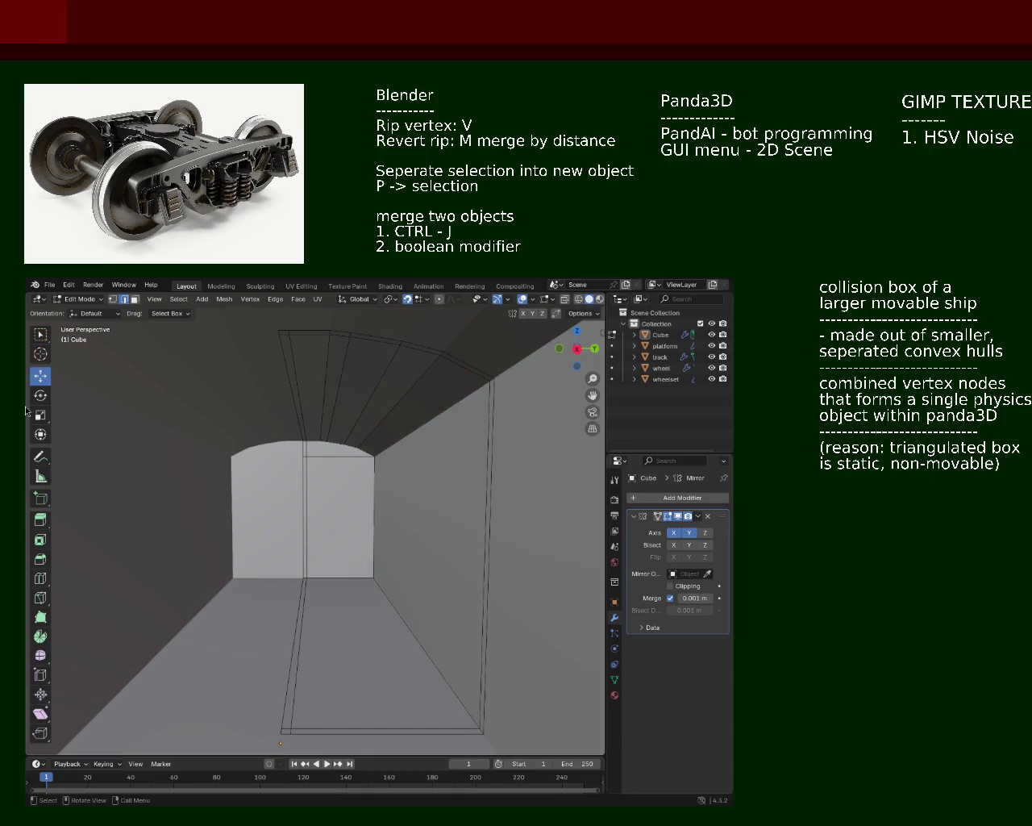
pyautogui.moveTo(288, 479)
pyautogui.mouseDown(button='middle')
pyautogui.moveTo(285, 496)
pyautogui.moveTo(50, 500)
pyautogui.moveTo(258, 479)
pyautogui.moveTo(474, 416)
pyautogui.mouseUp(button='middle')
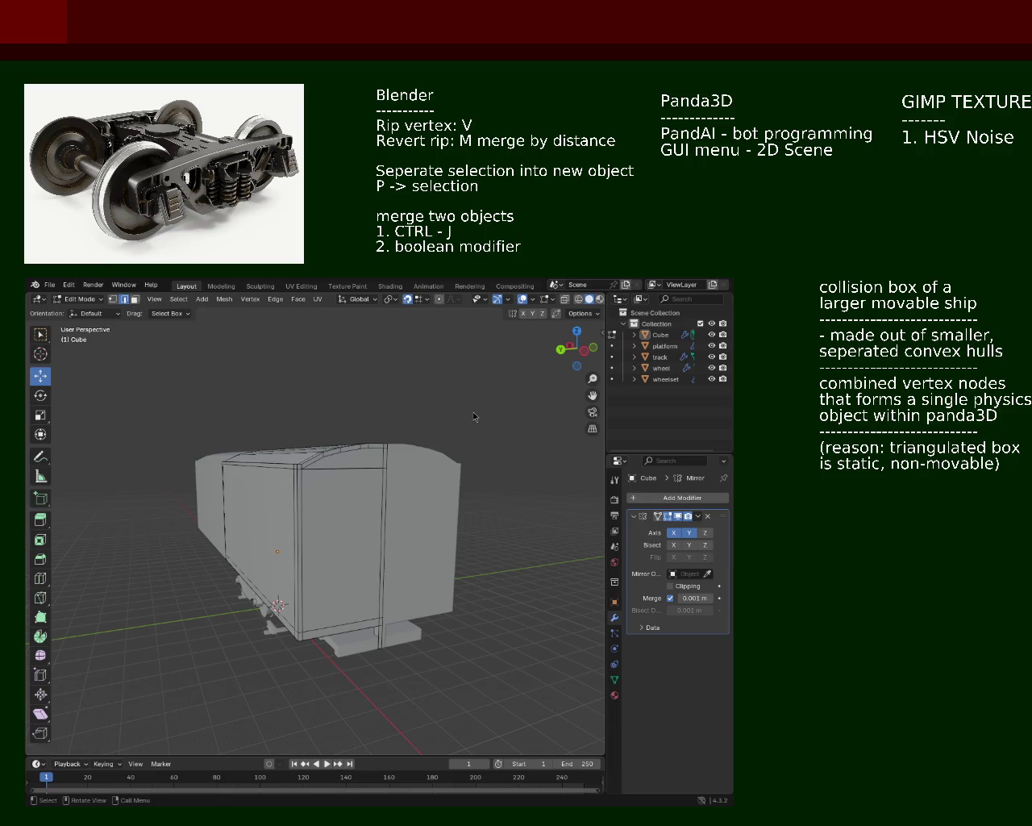
pyautogui.moveTo(288, 420)
pyautogui.mouseDown(button='middle')
pyautogui.moveTo(266, 435)
pyautogui.moveTo(196, 443)
pyautogui.mouseUp(button='middle')
pyautogui.scroll(3, 274, 435)
pyautogui.click(240, 407)
pyautogui.click(686, 535)
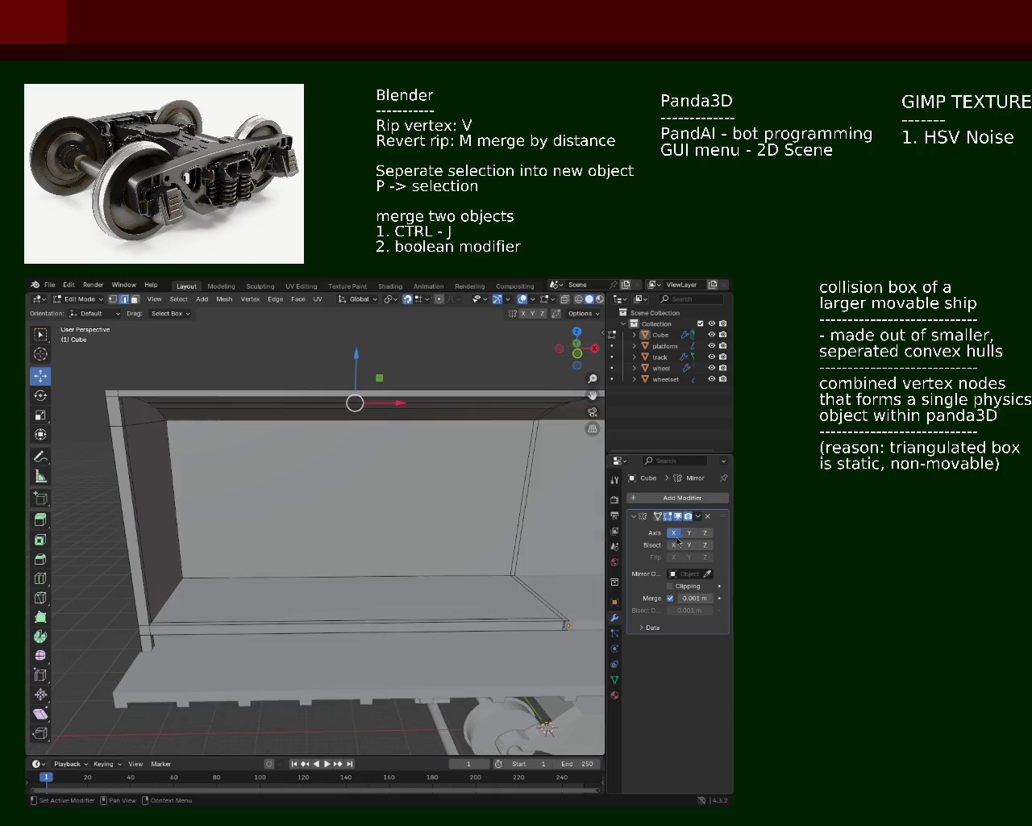
pyautogui.click(688, 533)
pyautogui.click(689, 533)
pyautogui.click(674, 533)
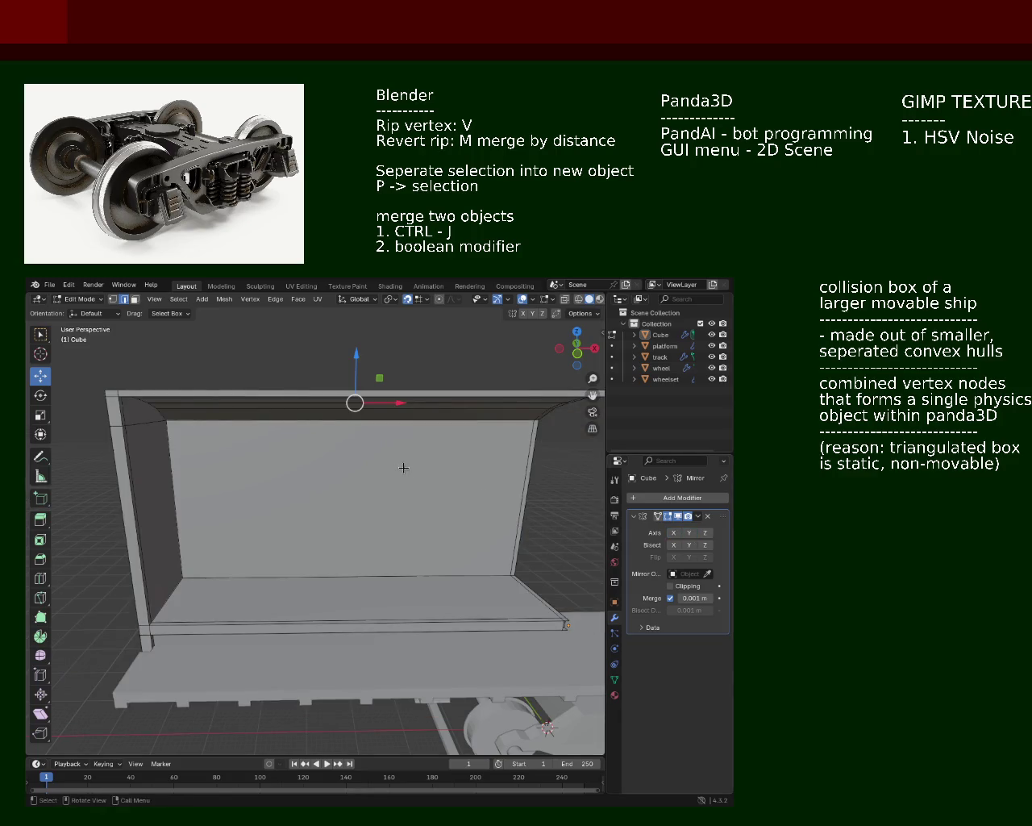
pyautogui.moveTo(404, 468); pyautogui.dragTo(399, 477, button='middle')
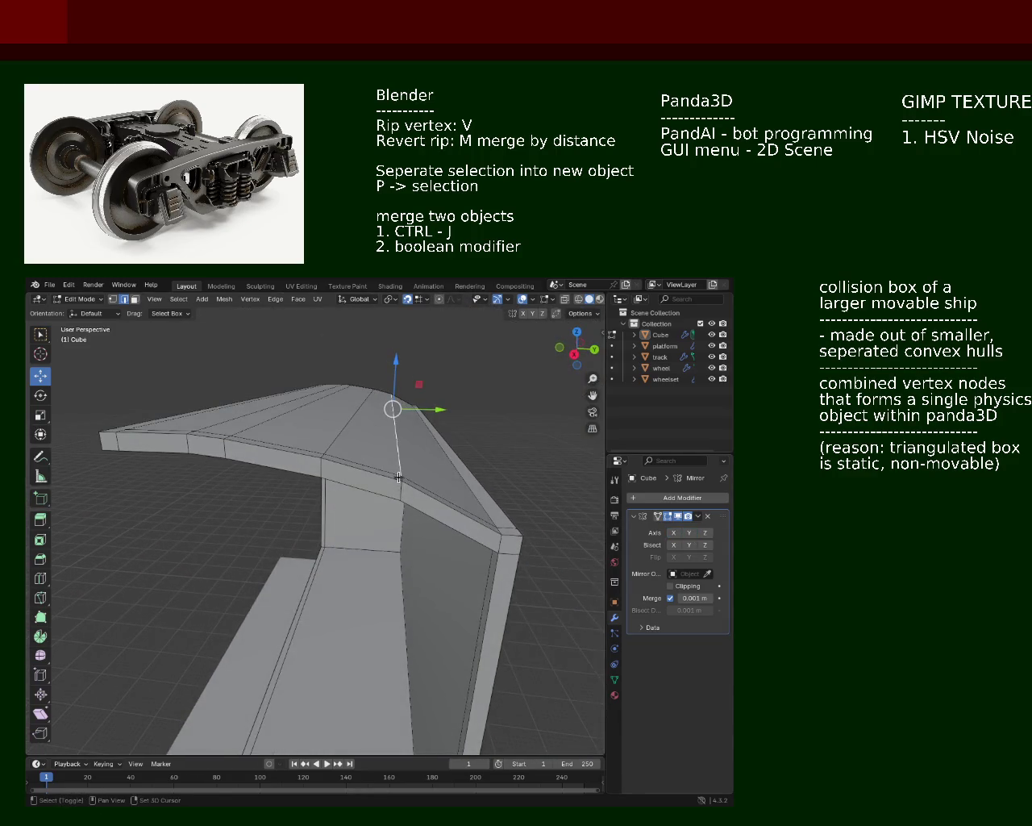
# Raise the roof's ridge vertex along Z
pyautogui.scroll(5, 403, 436)
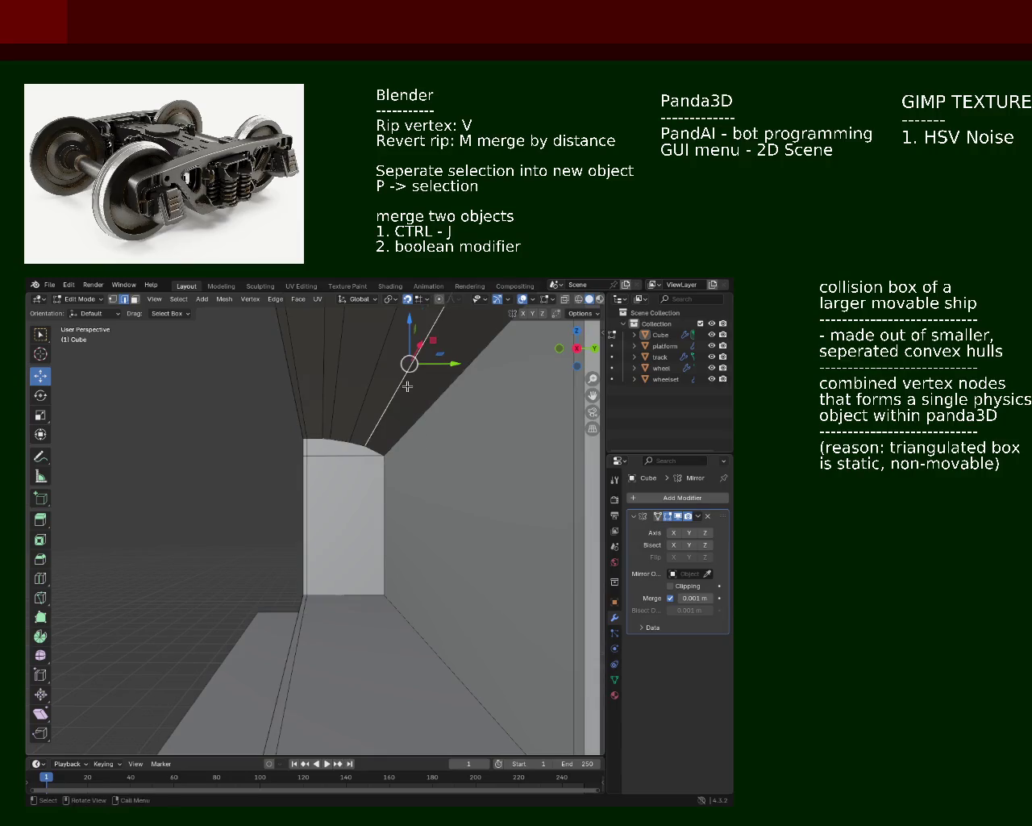
pyautogui.scroll(-5, 408, 387)
pyautogui.press('g')
pyautogui.press('z')
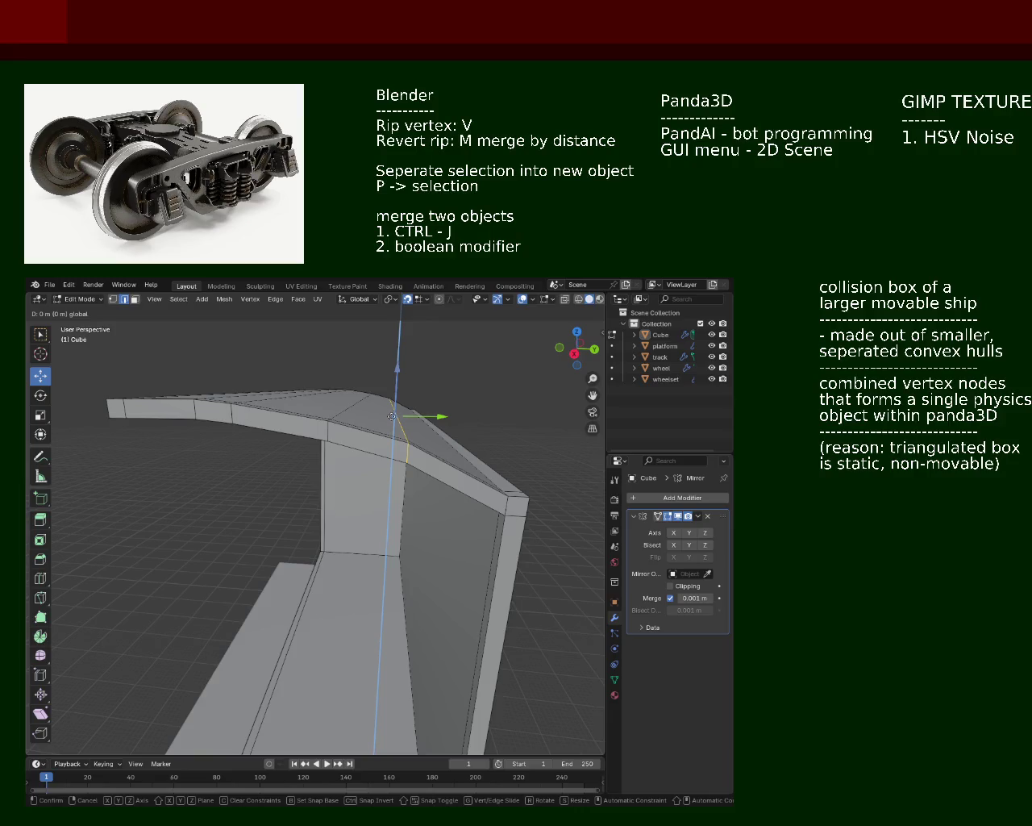
pyautogui.click(389, 418)
pyautogui.moveTo(388, 418); pyautogui.dragTo(393, 439, button='middle')
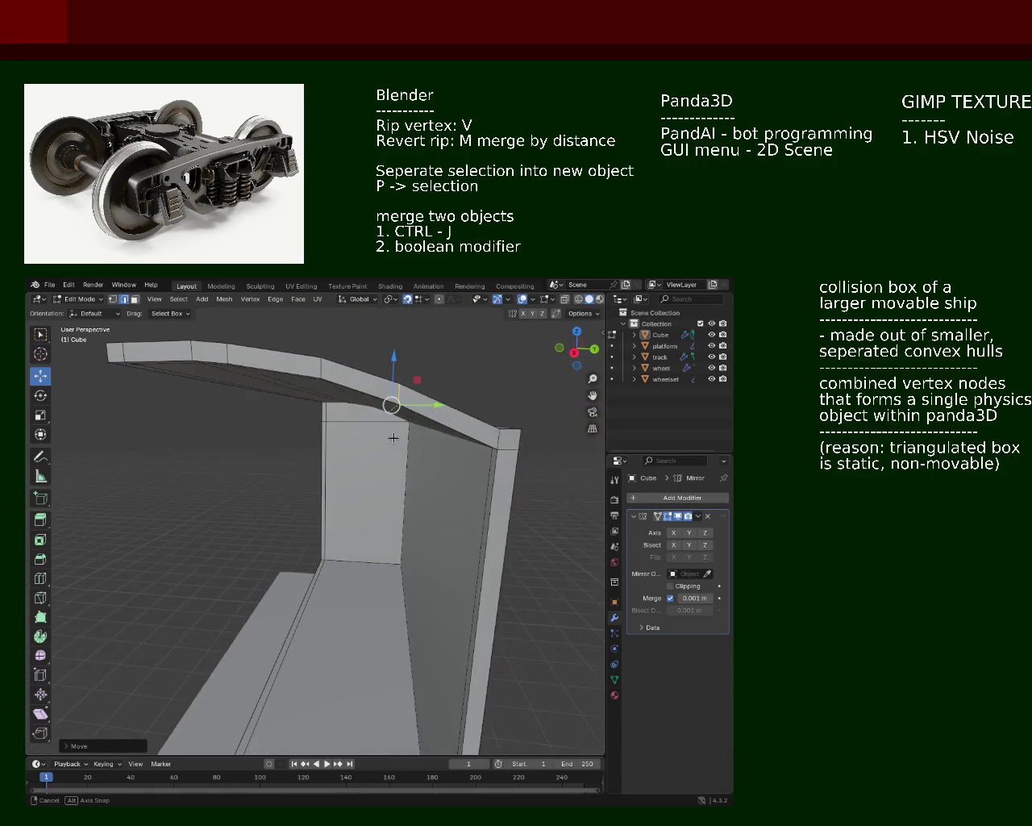
# Move another roof vertex along Z, then lower the top vertex
pyautogui.press('g')
pyautogui.press('z')
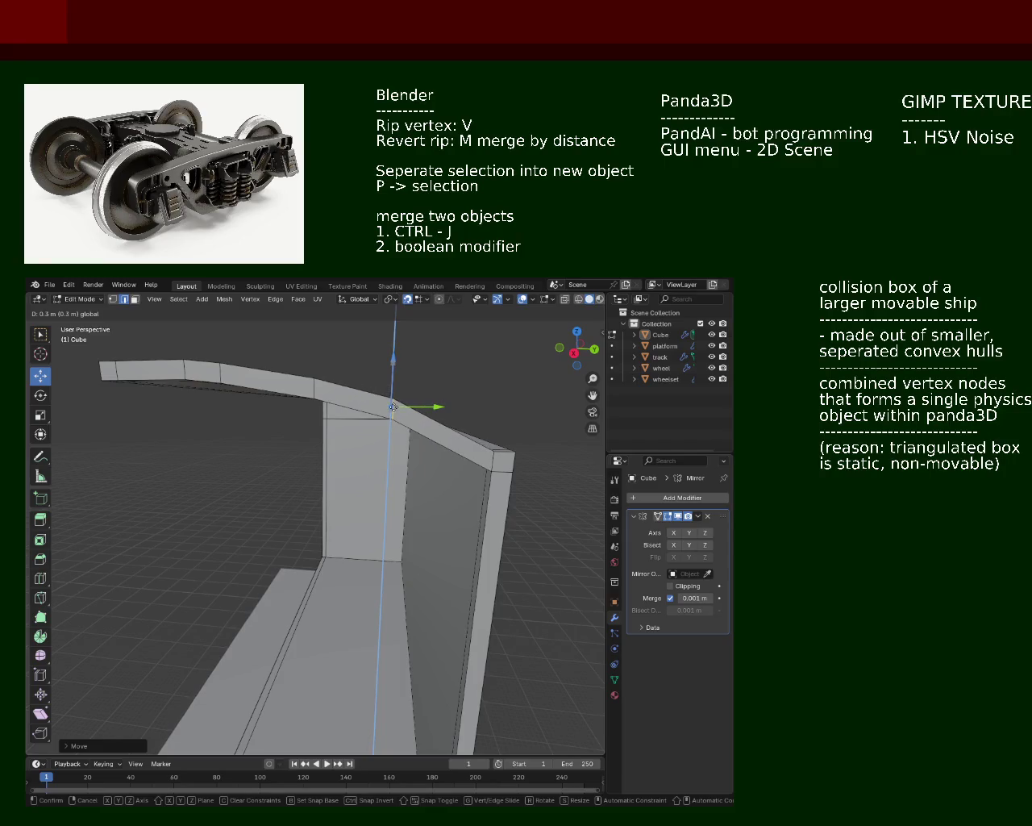
pyautogui.press('Return')
pyautogui.moveTo(393, 407)
pyautogui.mouseDown(button='middle')
pyautogui.moveTo(316, 466)
pyautogui.moveTo(298, 460)
pyautogui.mouseUp(button='middle')
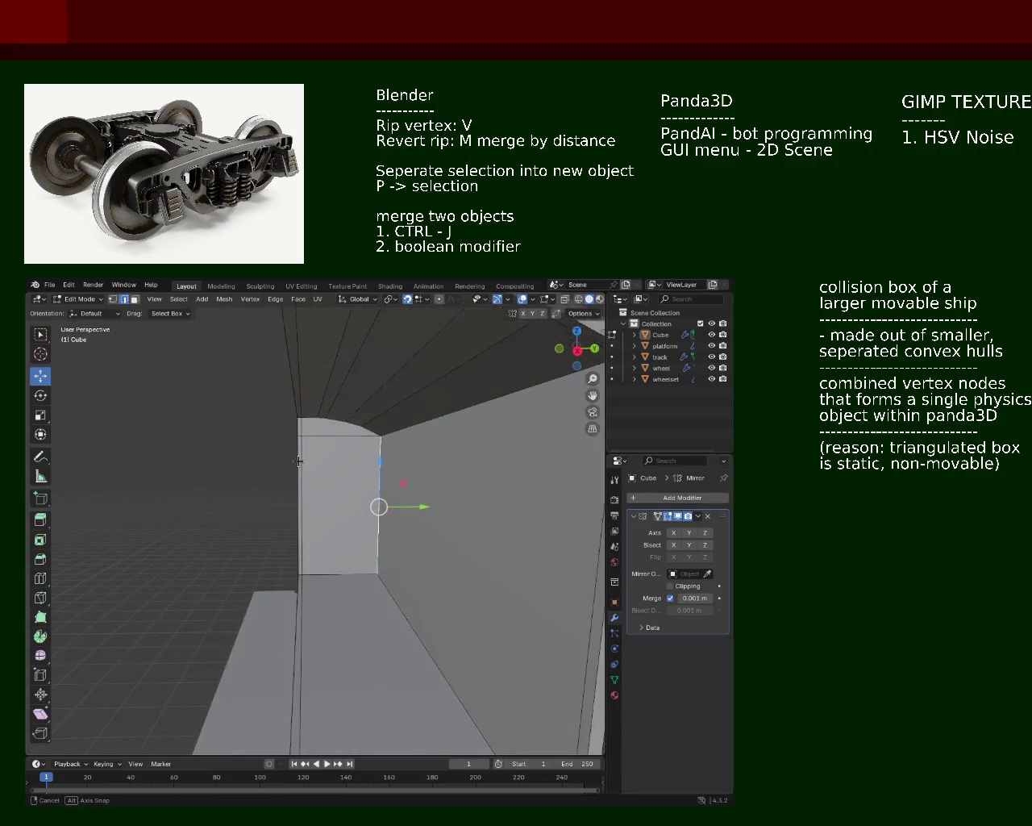
pyautogui.moveTo(298, 460)
pyautogui.mouseDown(button='middle')
pyautogui.moveTo(282, 471)
pyautogui.moveTo(370, 417)
pyautogui.mouseUp(button='middle')
pyautogui.moveTo(393, 388); pyautogui.dragTo(388, 423)
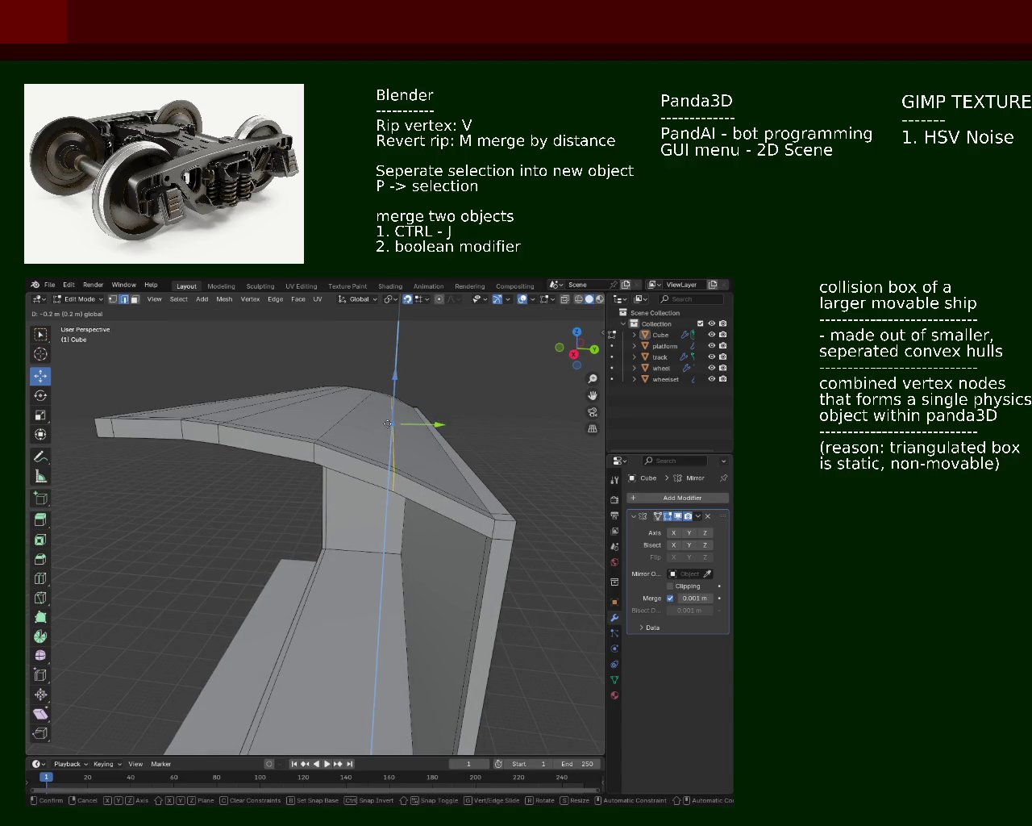
pyautogui.moveTo(388, 423); pyautogui.dragTo(380, 451)
pyautogui.scroll(4, 375, 476)
pyautogui.scroll(1, 373, 486)
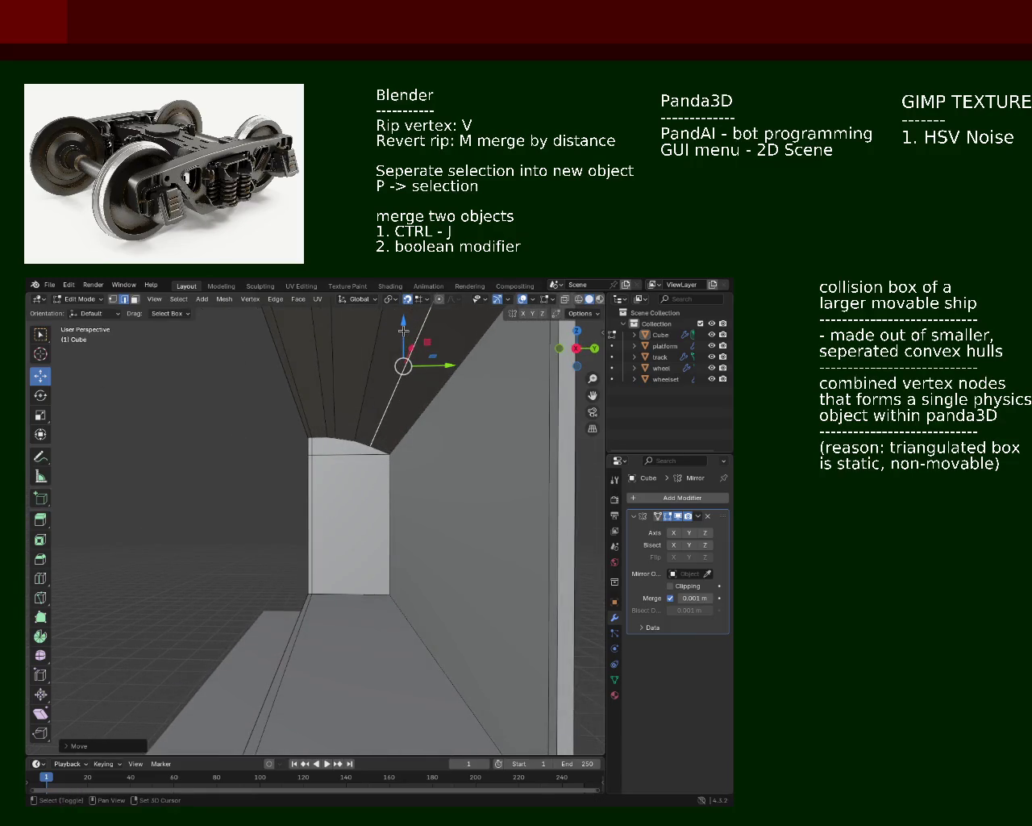
# Move the roof end vertex along Z and save train.blend
pyautogui.moveTo(403, 339); pyautogui.dragTo(403, 360)
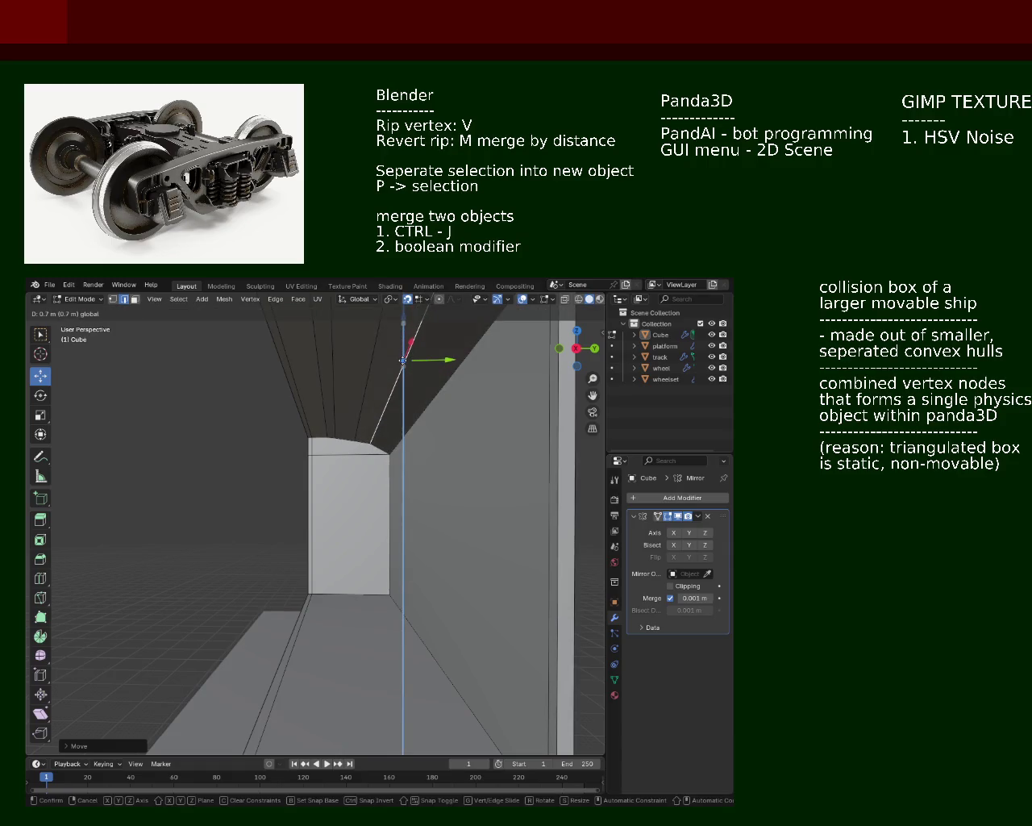
pyautogui.click(402, 361)
pyautogui.moveTo(339, 477)
pyautogui.mouseDown(button='middle')
pyautogui.moveTo(343, 504)
pyautogui.moveTo(376, 495)
pyautogui.moveTo(285, 442)
pyautogui.moveTo(215, 364)
pyautogui.moveTo(238, 433)
pyautogui.moveTo(273, 456)
pyautogui.moveTo(279, 496)
pyautogui.moveTo(307, 484)
pyautogui.mouseUp(button='middle')
pyautogui.hotkey('ctrl', 's')
pyautogui.scroll(-3, 273, 456)
pyautogui.scroll(-3, 273, 456)
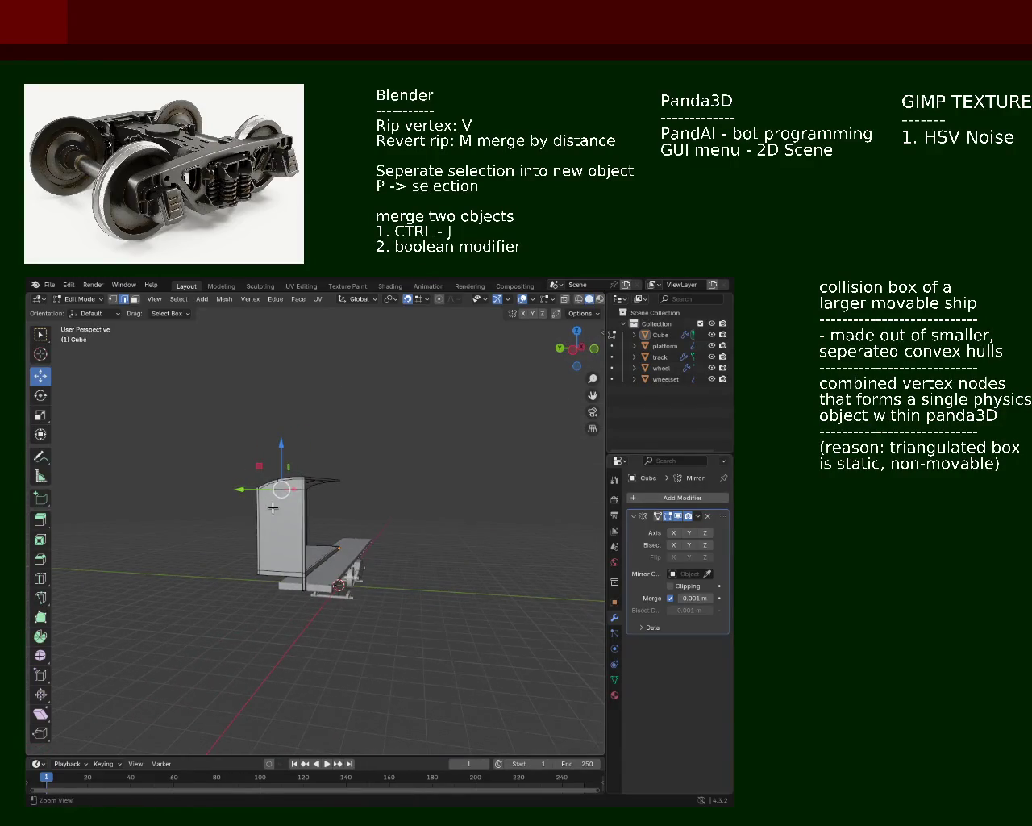
pyautogui.scroll(2, 307, 484)
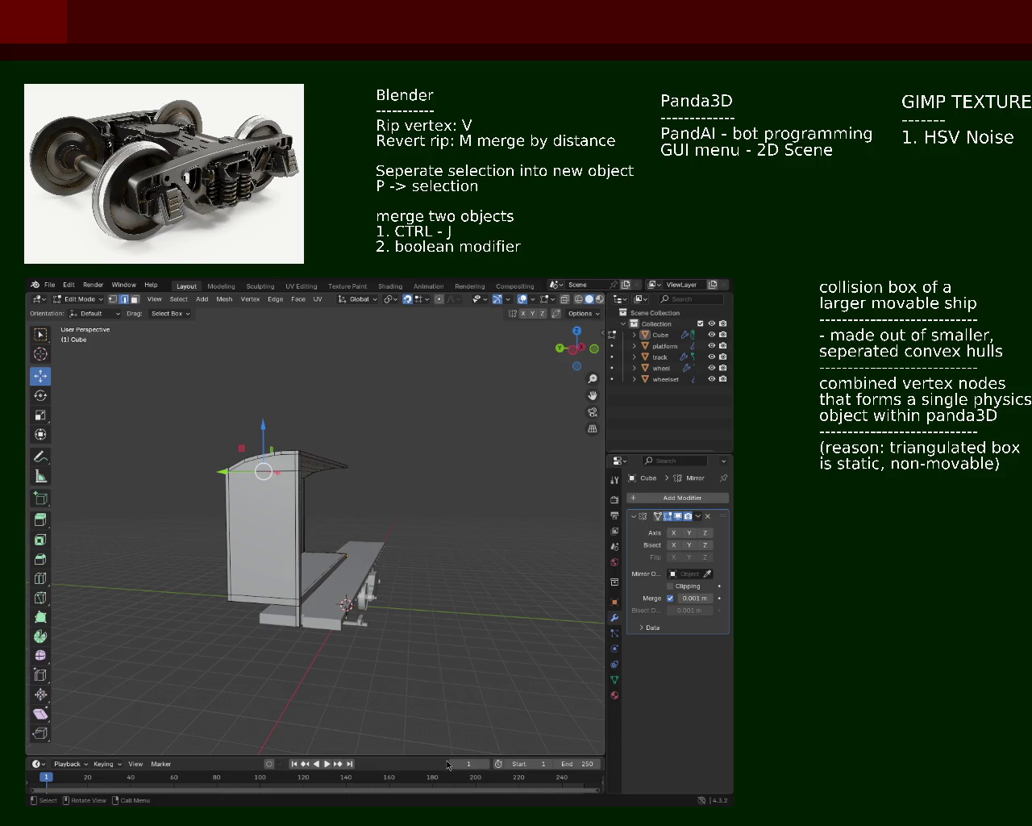
pyautogui.moveTo(267, 463)
pyautogui.keyDown('ctrl'); pyautogui.mouseDown(button='middle')
pyautogui.moveTo(270, 421)
pyautogui.moveTo(370, 426)
pyautogui.mouseUp(button='middle'); pyautogui.keyUp('ctrl')
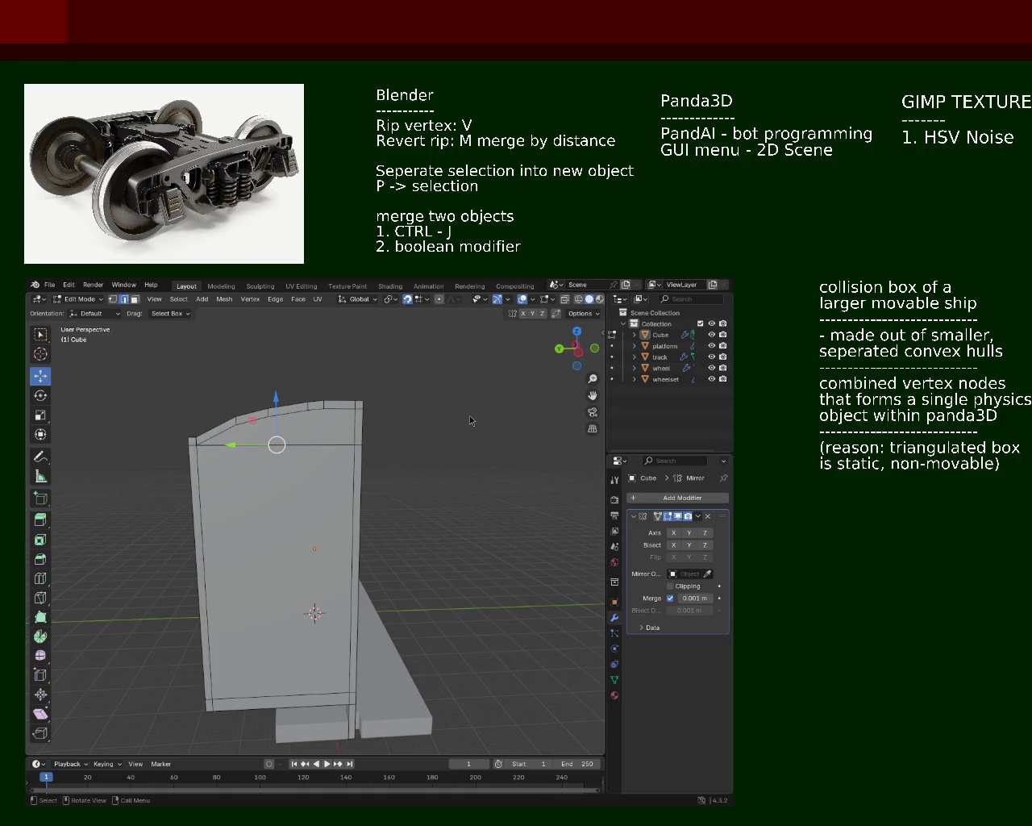
pyautogui.moveTo(393, 446); pyautogui.dragTo(373, 450, button='middle')
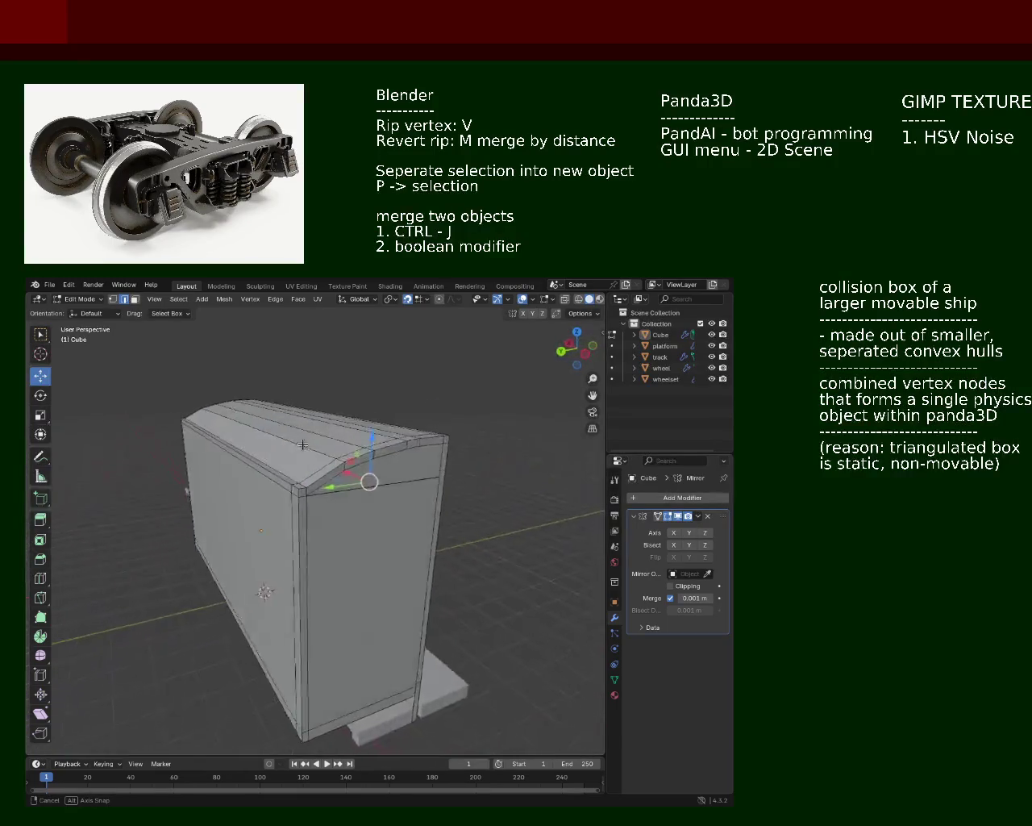
pyautogui.moveTo(373, 450); pyautogui.dragTo(336, 434, button='middle')
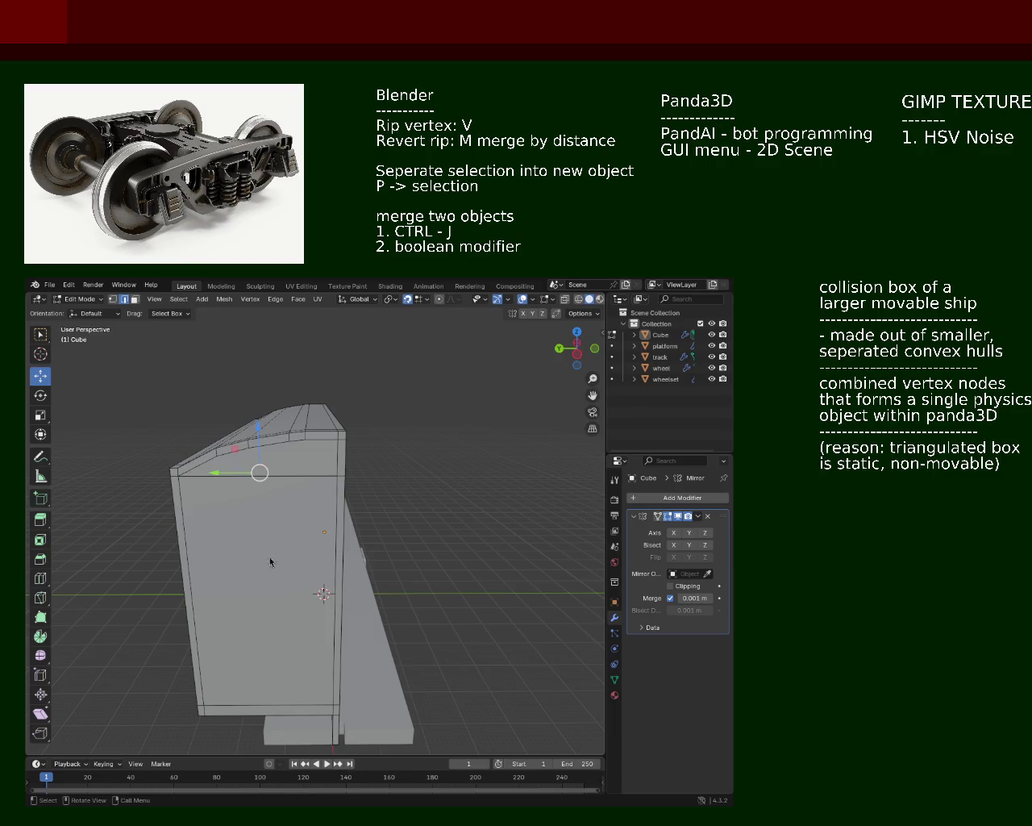
pyautogui.moveTo(334, 499); pyautogui.dragTo(524, 433, button='middle')
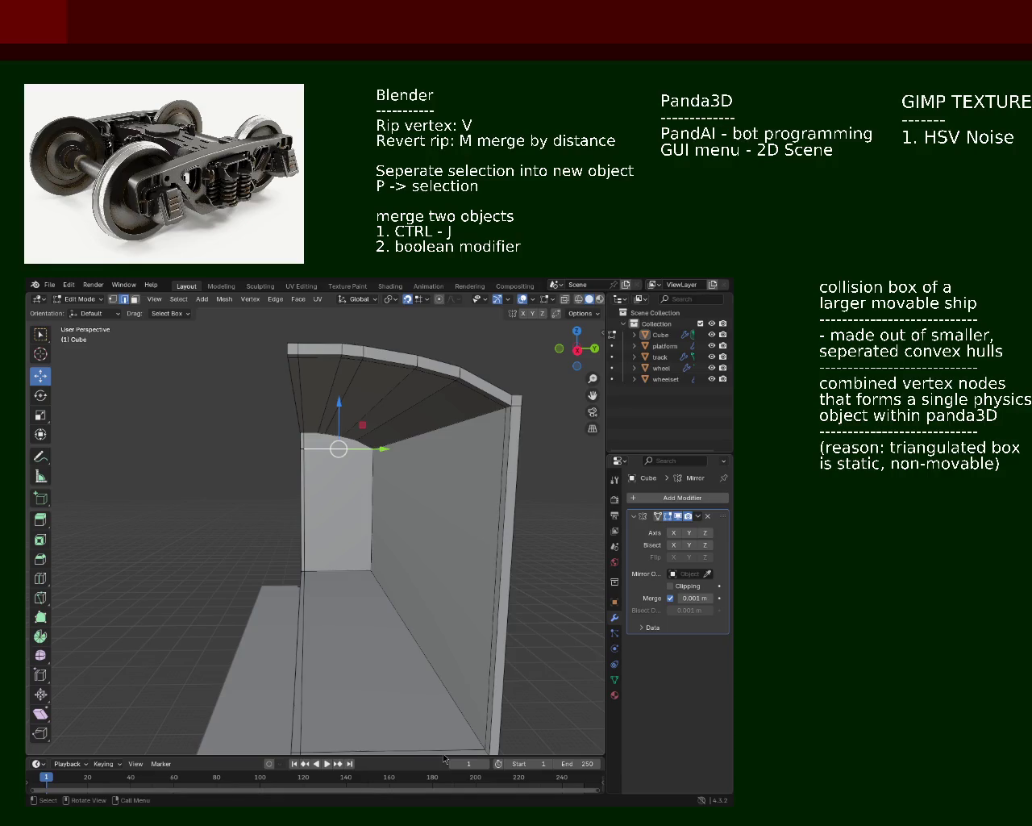
pyautogui.moveTo(305, 461)
pyautogui.mouseDown(button='middle')
pyautogui.moveTo(220, 499)
pyautogui.moveTo(77, 484)
pyautogui.mouseUp(button='middle')
pyautogui.moveTo(217, 487)
pyautogui.mouseDown(button='middle')
pyautogui.moveTo(320, 487)
pyautogui.moveTo(68, 487)
pyautogui.mouseUp(button='middle')
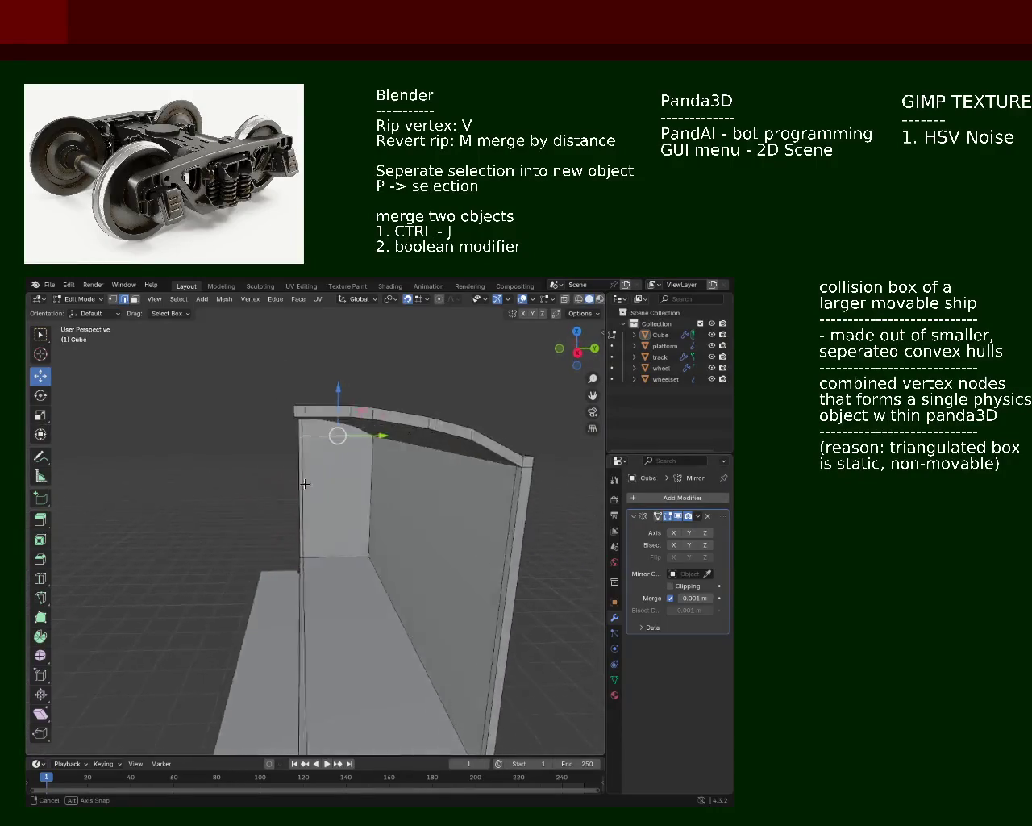
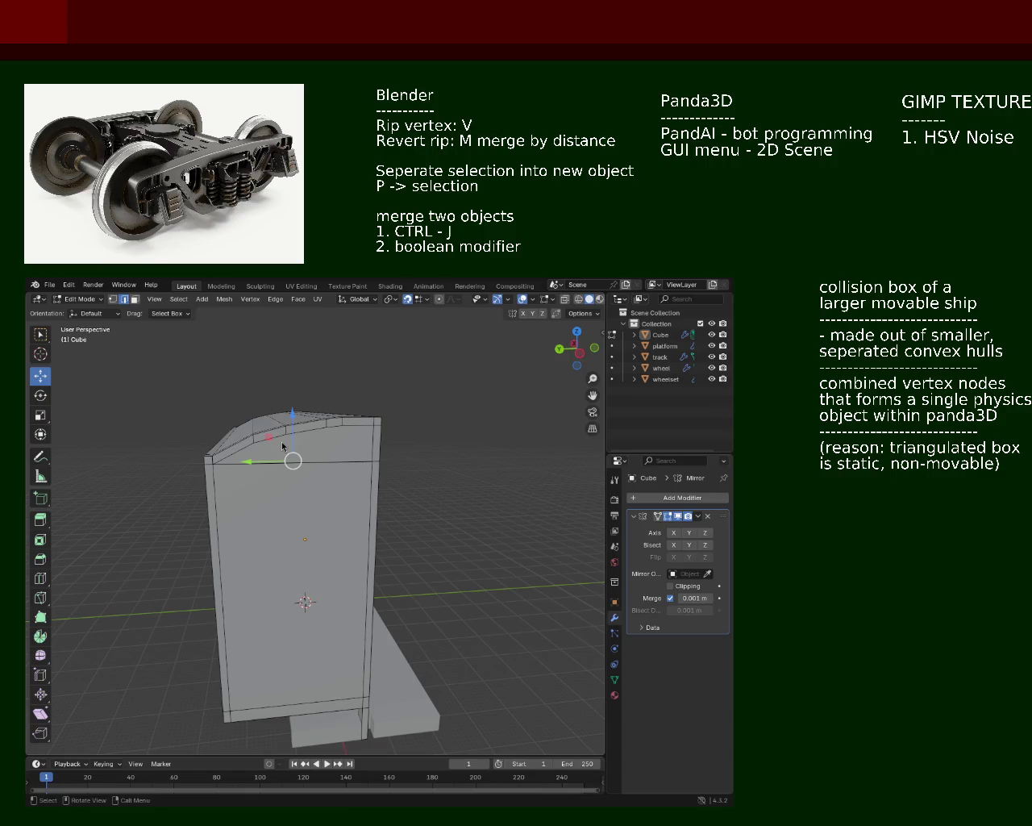
# Orbit around the half car body and bogie to inspect them from several angles
pyautogui.moveTo(283, 444); pyautogui.dragTo(283, 366, button='middle')
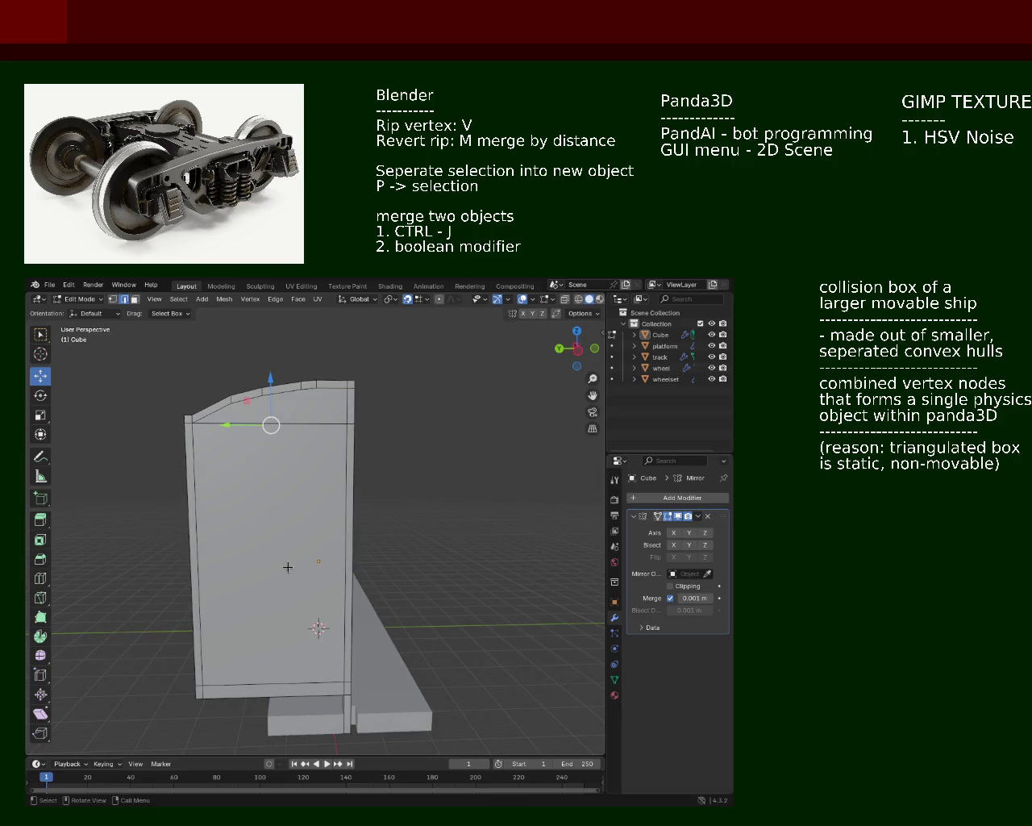
pyautogui.moveTo(343, 569); pyautogui.dragTo(363, 516, button='middle')
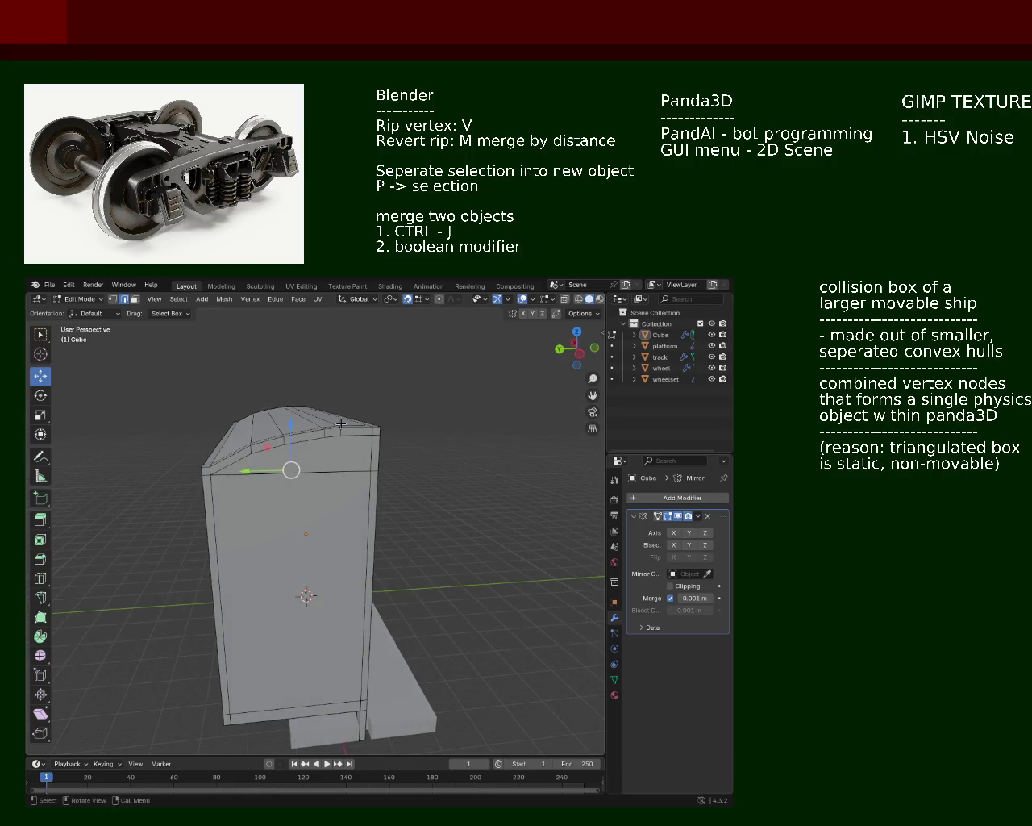
pyautogui.moveTo(233, 490)
pyautogui.mouseDown(button='middle')
pyautogui.moveTo(260, 475)
pyautogui.moveTo(288, 555)
pyautogui.mouseUp(button='middle')
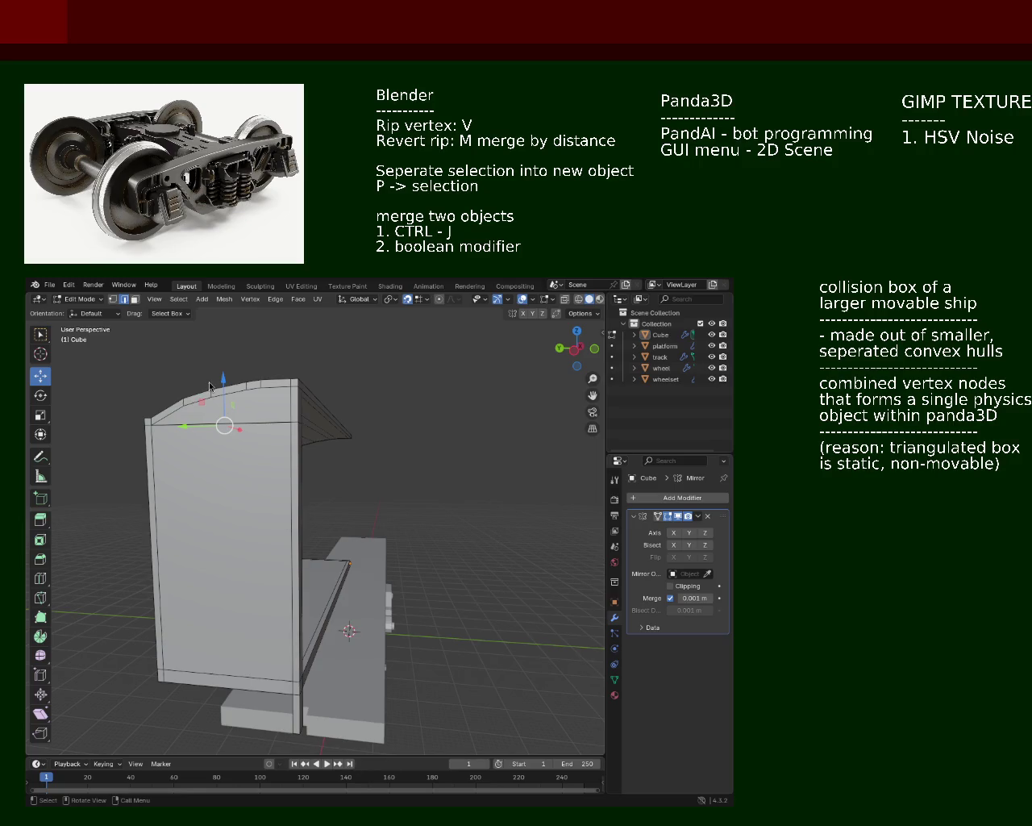
pyautogui.moveTo(346, 470)
pyautogui.mouseDown(button='middle')
pyautogui.moveTo(295, 531)
pyautogui.moveTo(262, 541)
pyautogui.moveTo(227, 528)
pyautogui.mouseUp(button='middle')
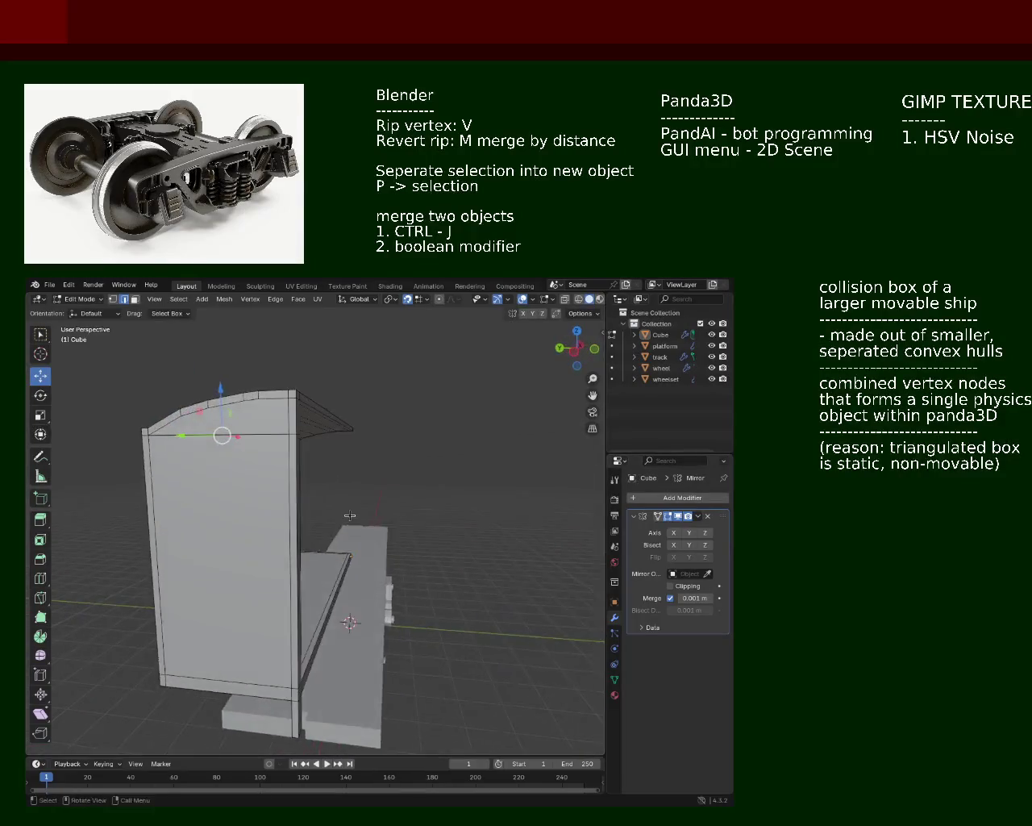
pyautogui.moveTo(227, 528); pyautogui.dragTo(239, 576, button='middle')
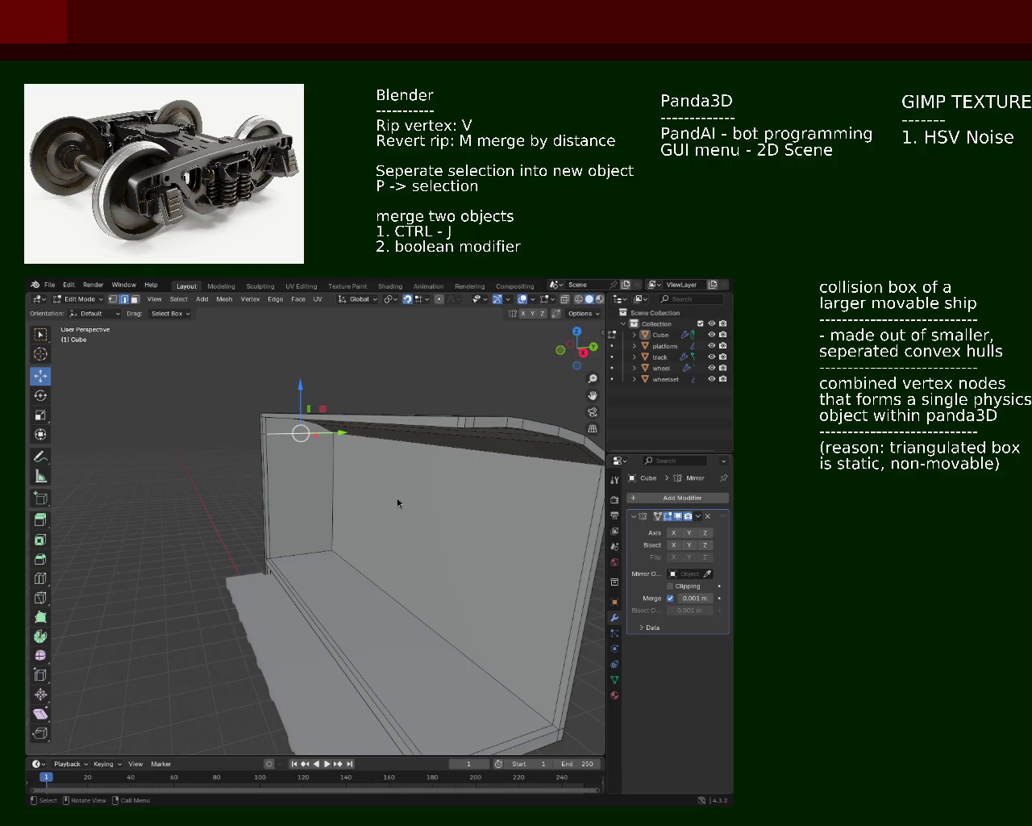
pyautogui.moveTo(396, 495)
pyautogui.mouseDown(button='middle')
pyautogui.moveTo(272, 433)
pyautogui.moveTo(202, 459)
pyautogui.moveTo(111, 459)
pyautogui.moveTo(282, 451)
pyautogui.moveTo(320, 405)
pyautogui.moveTo(296, 473)
pyautogui.moveTo(293, 537)
pyautogui.moveTo(263, 522)
pyautogui.moveTo(339, 519)
pyautogui.moveTo(341, 536)
pyautogui.moveTo(326, 528)
pyautogui.mouseUp(button='middle')
pyautogui.scroll(-5, 319, 406)
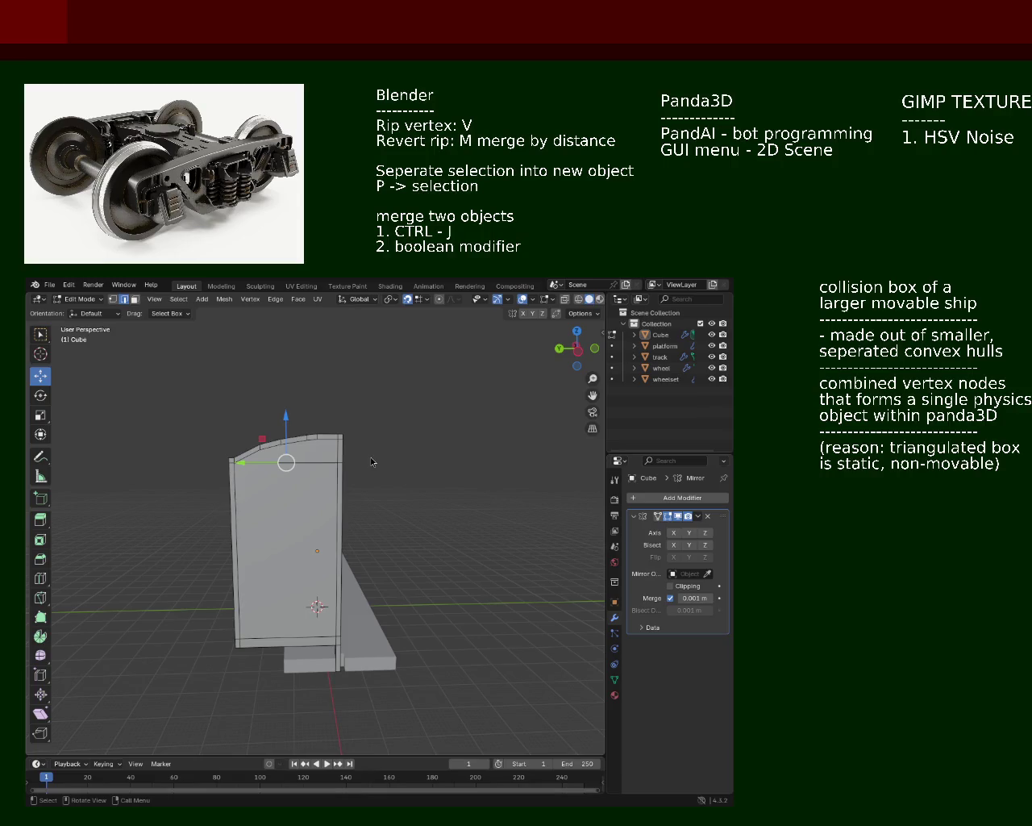
pyautogui.moveTo(296, 477)
pyautogui.mouseDown(button='middle')
pyautogui.moveTo(326, 507)
pyautogui.moveTo(379, 484)
pyautogui.mouseUp(button='middle')
# Enable the Mirror modifier's X and Y axes, then orbit to inspect the closed shell
pyautogui.click(689, 533)
pyautogui.click(673, 532)
pyautogui.moveTo(387, 557)
pyautogui.mouseDown(button='middle')
pyautogui.moveTo(405, 565)
pyautogui.moveTo(200, 525)
pyautogui.moveTo(286, 535)
pyautogui.moveTo(356, 576)
pyautogui.moveTo(213, 518)
pyautogui.moveTo(229, 538)
pyautogui.moveTo(205, 533)
pyautogui.moveTo(219, 525)
pyautogui.mouseUp(button='middle')
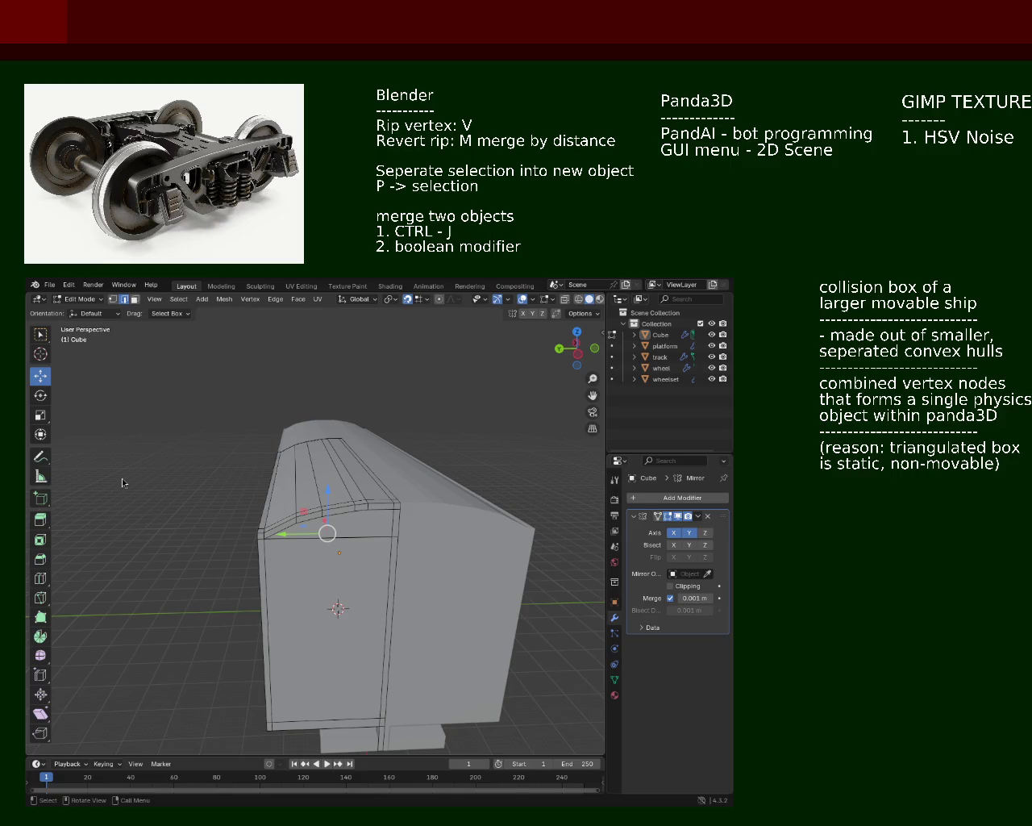
pyautogui.moveTo(210, 416)
pyautogui.mouseDown(button='middle')
pyautogui.moveTo(247, 459)
pyautogui.moveTo(333, 482)
pyautogui.moveTo(417, 544)
pyautogui.moveTo(347, 538)
pyautogui.moveTo(363, 535)
pyautogui.moveTo(385, 561)
pyautogui.moveTo(319, 552)
pyautogui.moveTo(341, 610)
pyautogui.moveTo(314, 533)
pyautogui.moveTo(349, 573)
pyautogui.moveTo(396, 560)
pyautogui.moveTo(295, 546)
pyautogui.moveTo(104, 553)
pyautogui.moveTo(236, 546)
pyautogui.moveTo(314, 556)
pyautogui.moveTo(404, 537)
pyautogui.moveTo(324, 538)
pyautogui.moveTo(369, 525)
pyautogui.moveTo(399, 574)
pyautogui.moveTo(261, 513)
pyautogui.moveTo(331, 539)
pyautogui.moveTo(416, 541)
pyautogui.moveTo(361, 515)
pyautogui.moveTo(311, 507)
pyautogui.mouseUp(button='middle')
pyautogui.scroll(4, 321, 554)
pyautogui.scroll(-4, 321, 555)
pyautogui.moveTo(331, 550)
pyautogui.keyDown('ctrl'); pyautogui.mouseDown(button='middle')
pyautogui.moveTo(340, 505)
pyautogui.moveTo(372, 567)
pyautogui.moveTo(317, 516)
pyautogui.moveTo(185, 492)
pyautogui.moveTo(162, 501)
pyautogui.moveTo(249, 489)
pyautogui.moveTo(180, 517)
pyautogui.moveTo(281, 528)
pyautogui.moveTo(284, 550)
pyautogui.moveTo(338, 483)
pyautogui.moveTo(307, 452)
pyautogui.moveTo(334, 536)
pyautogui.moveTo(359, 543)
pyautogui.moveTo(272, 569)
pyautogui.moveTo(138, 516)
pyautogui.moveTo(199, 528)
pyautogui.moveTo(242, 489)
pyautogui.moveTo(258, 513)
pyautogui.moveTo(279, 520)
pyautogui.moveTo(406, 476)
pyautogui.mouseUp(button='middle'); pyautogui.keyUp('ctrl')
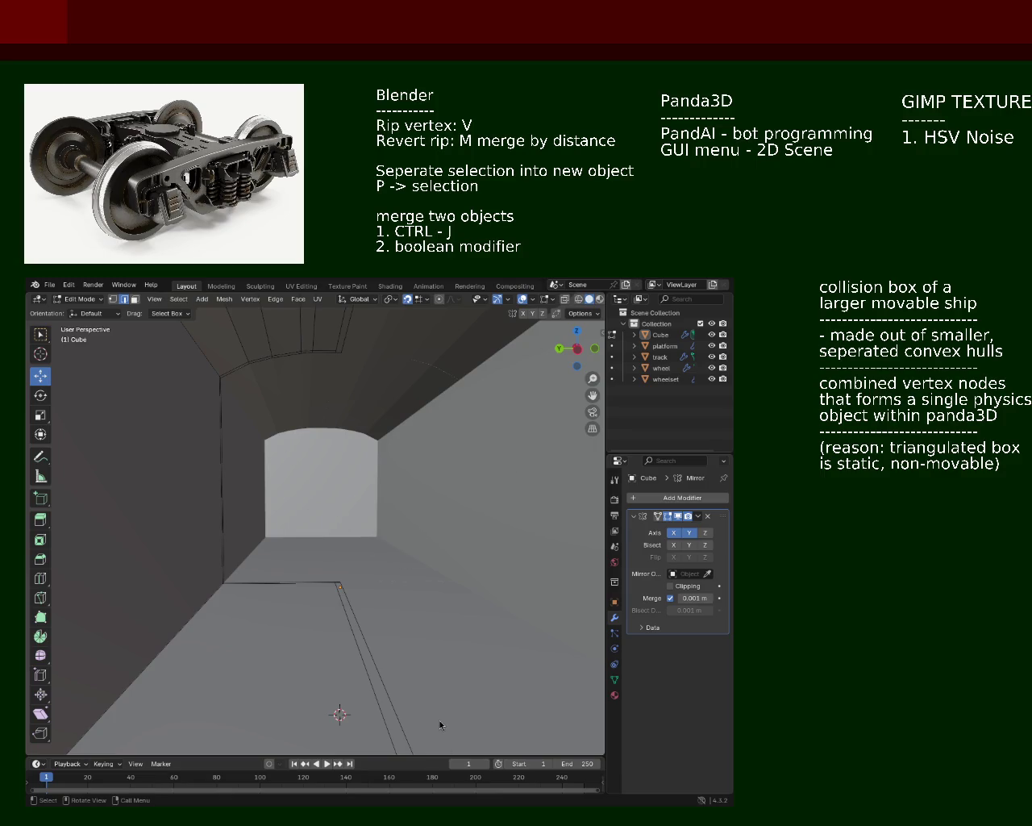
# Save train.blend, then zoom and orbit to compare the mirrored body's side and end views
pyautogui.moveTo(325, 488)
pyautogui.mouseDown(button='middle')
pyautogui.moveTo(307, 532)
pyautogui.moveTo(341, 500)
pyautogui.moveTo(376, 524)
pyautogui.moveTo(358, 477)
pyautogui.moveTo(272, 567)
pyautogui.moveTo(288, 556)
pyautogui.moveTo(401, 555)
pyautogui.moveTo(438, 523)
pyautogui.moveTo(403, 560)
pyautogui.moveTo(427, 520)
pyautogui.moveTo(260, 562)
pyautogui.moveTo(293, 530)
pyautogui.moveTo(341, 541)
pyautogui.moveTo(403, 477)
pyautogui.moveTo(265, 527)
pyautogui.moveTo(422, 521)
pyautogui.moveTo(255, 541)
pyautogui.moveTo(346, 553)
pyautogui.moveTo(284, 513)
pyautogui.moveTo(356, 529)
pyautogui.moveTo(190, 499)
pyautogui.moveTo(401, 524)
pyautogui.moveTo(437, 500)
pyautogui.moveTo(300, 544)
pyautogui.moveTo(338, 516)
pyautogui.moveTo(308, 504)
pyautogui.moveTo(366, 481)
pyautogui.moveTo(253, 509)
pyautogui.moveTo(295, 527)
pyautogui.moveTo(295, 548)
pyautogui.mouseUp(button='middle')
pyautogui.hotkey('ctrl', 's')
pyautogui.scroll(6, 301, 492)
pyautogui.scroll(-5, 365, 450)
pyautogui.scroll(1, 295, 547)
pyautogui.scroll(1, 292, 505)
pyautogui.scroll(1, 276, 487)
pyautogui.scroll(2, 289, 488)
pyautogui.moveTo(282, 499)
pyautogui.mouseDown(button='middle')
pyautogui.moveTo(334, 502)
pyautogui.moveTo(289, 507)
pyautogui.mouseUp(button='middle')
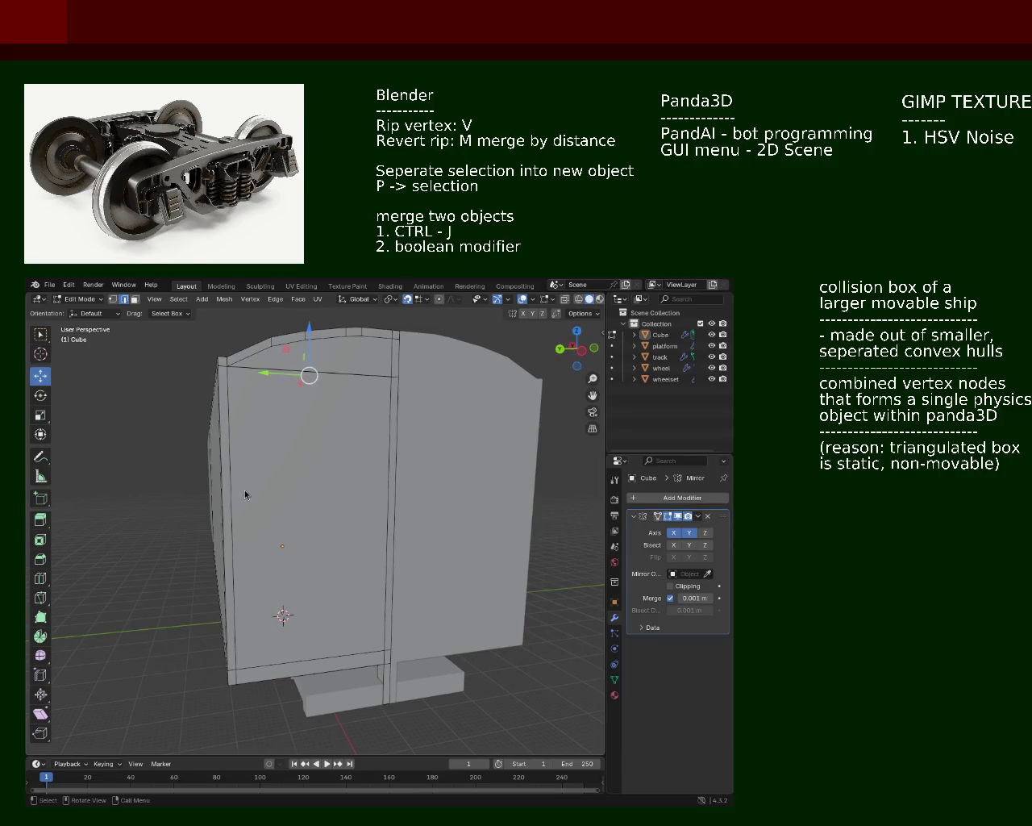
# In face select, pick the long bottom face and small end face, and extrude them outward as a ledge
pyautogui.moveTo(357, 528); pyautogui.dragTo(367, 569, button='middle')
pyautogui.click(367, 570)
pyautogui.click(135, 299)
pyautogui.click(363, 555)
pyautogui.moveTo(363, 555); pyautogui.dragTo(271, 569, button='middle')
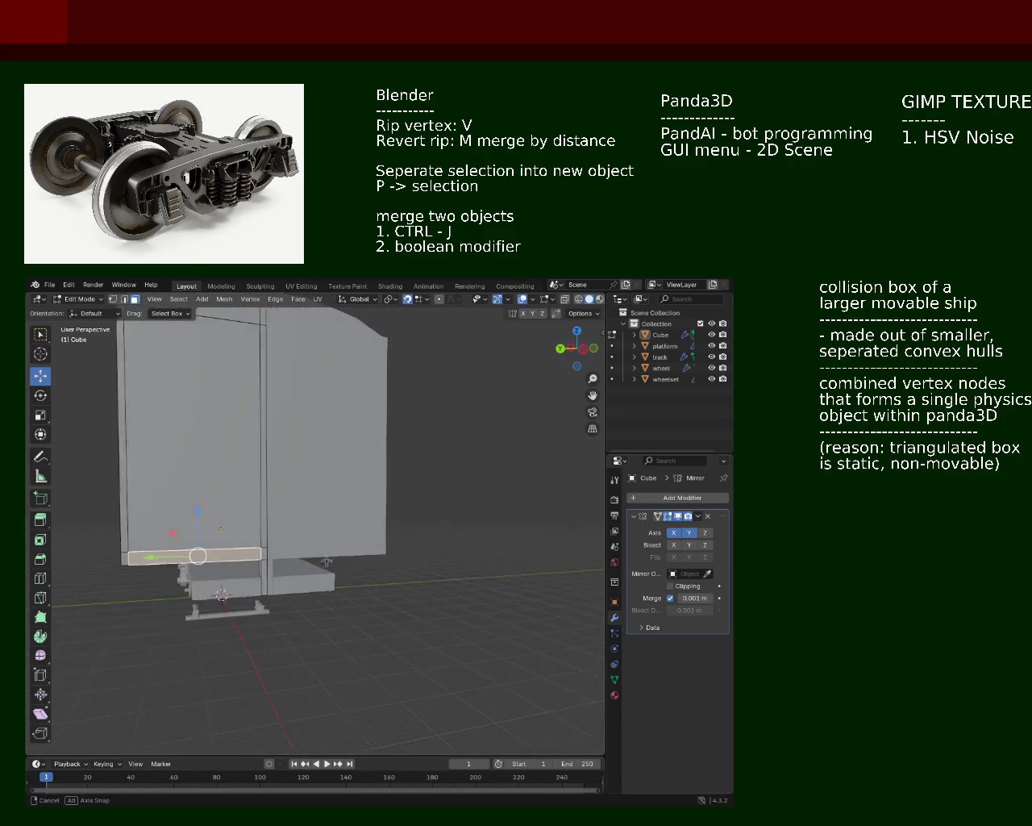
pyautogui.keyDown('shift'); pyautogui.click(263, 562); pyautogui.keyUp('shift')
pyautogui.keyDown('shift'); pyautogui.click(227, 562); pyautogui.keyUp('shift')
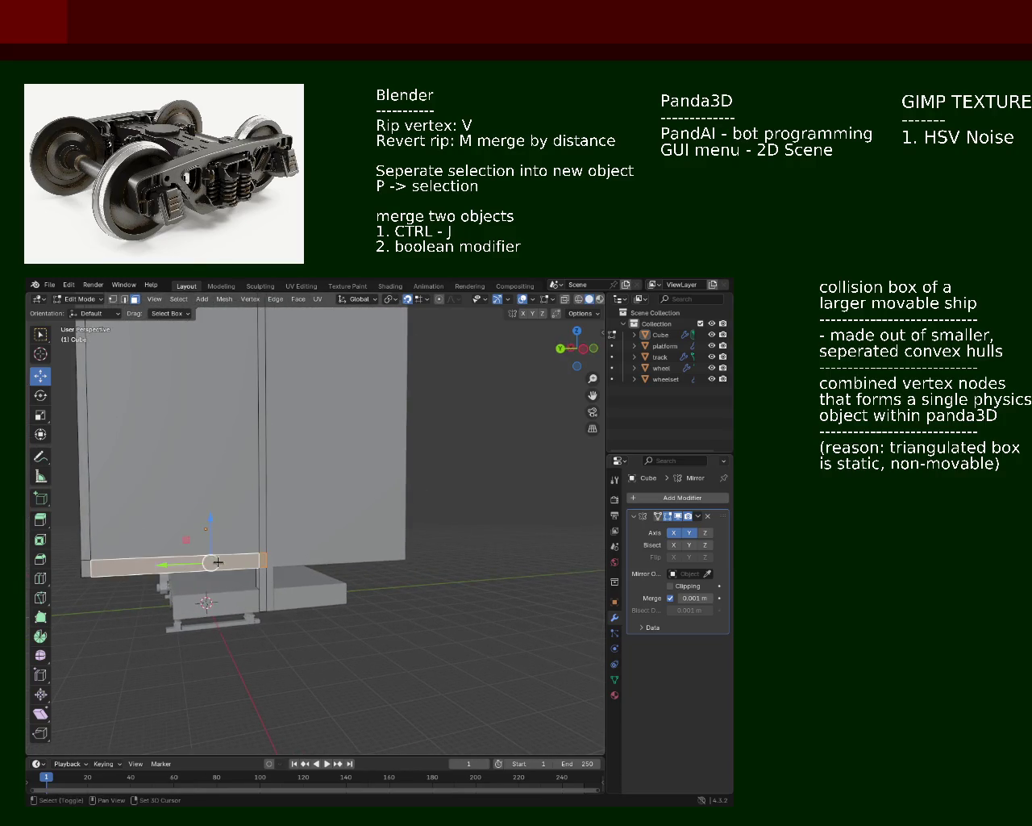
pyautogui.moveTo(87, 568); pyautogui.dragTo(345, 576, button='middle')
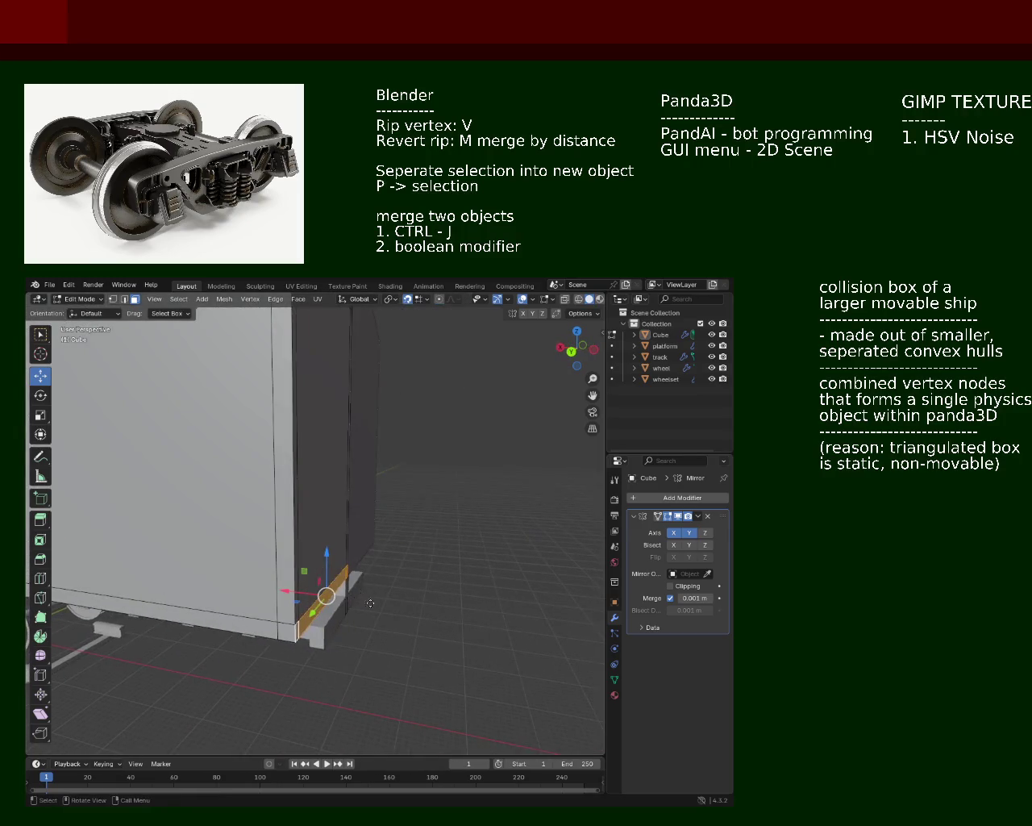
pyautogui.press('e')
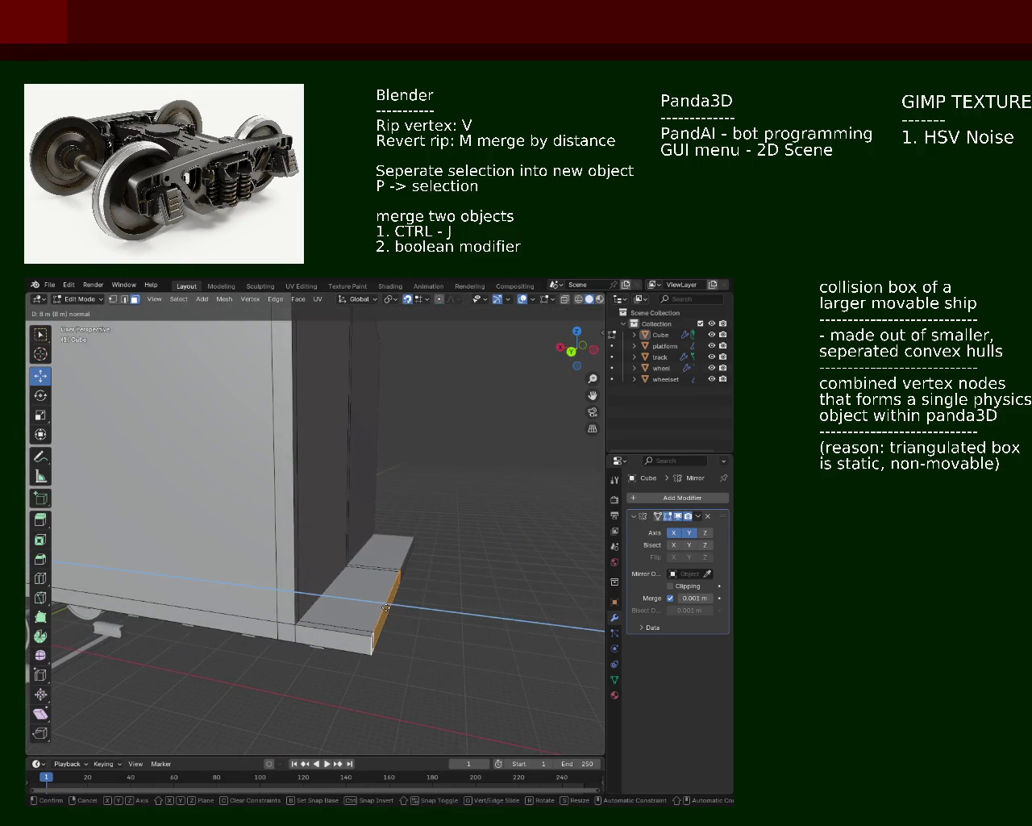
pyautogui.click(364, 601)
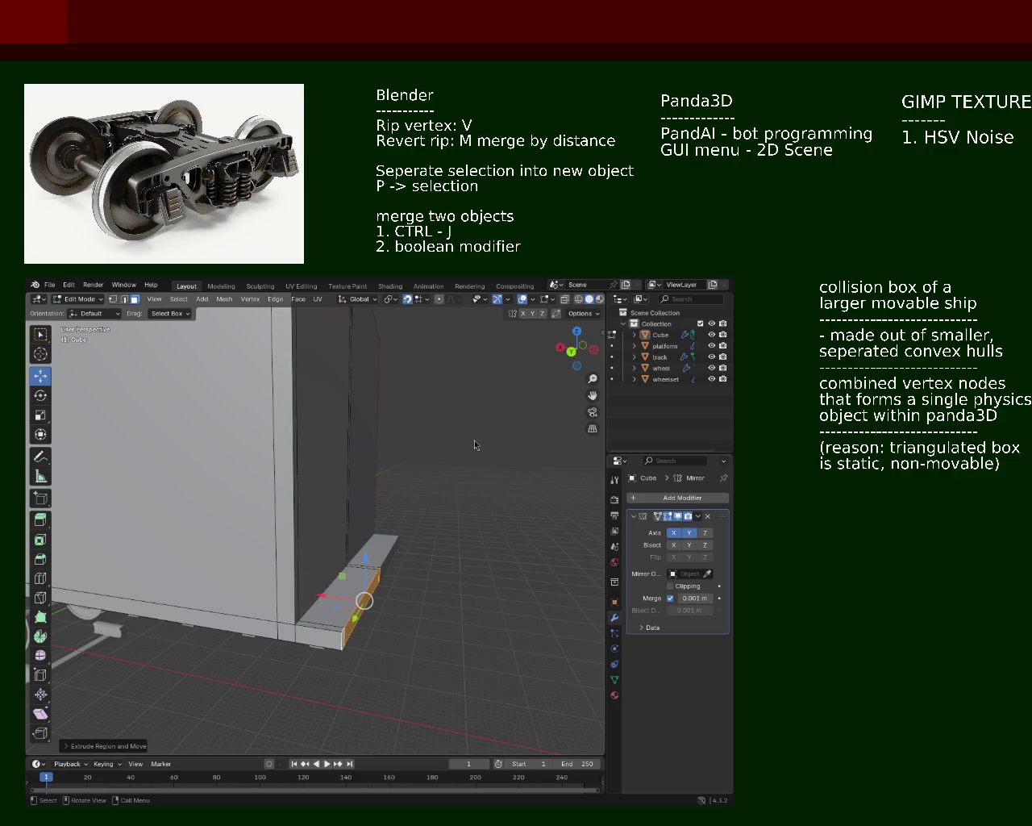
pyautogui.scroll(-5, 325, 460)
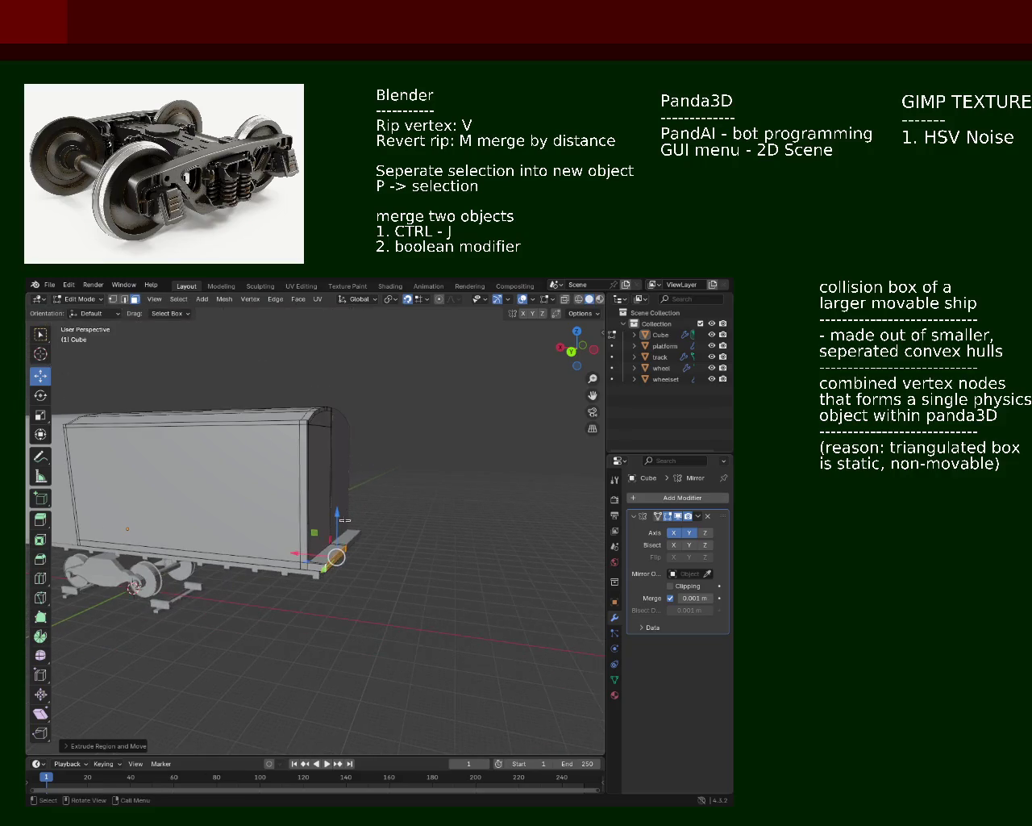
# Zoom around to check the base ledge, then select the large end-wall panel
pyautogui.moveTo(348, 521); pyautogui.dragTo(386, 521, button='middle')
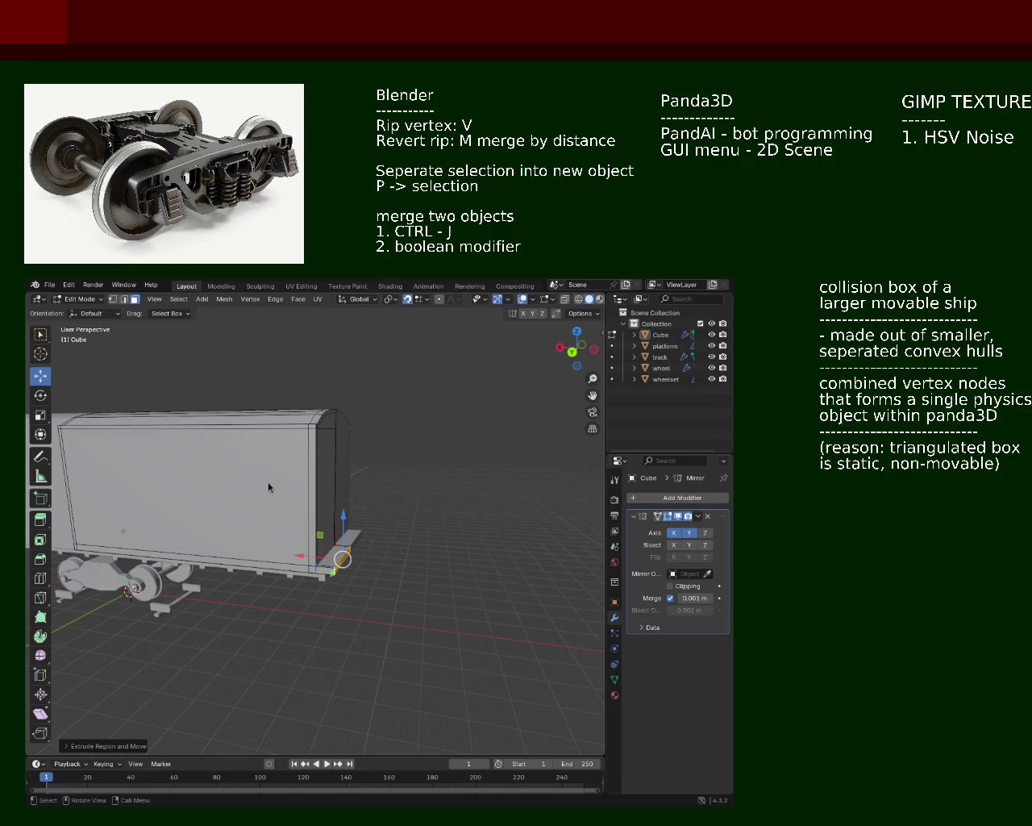
pyautogui.scroll(3, 278, 388)
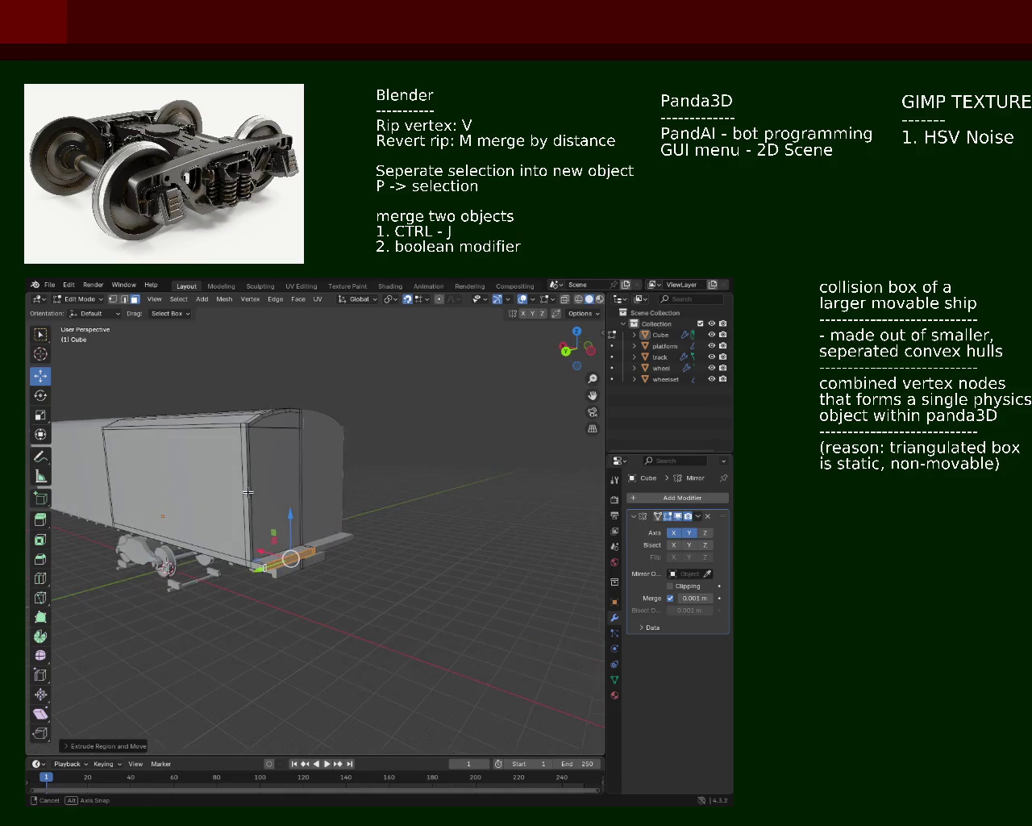
pyautogui.moveTo(277, 388)
pyautogui.mouseDown(button='middle')
pyautogui.moveTo(293, 487)
pyautogui.moveTo(317, 537)
pyautogui.moveTo(237, 533)
pyautogui.moveTo(334, 483)
pyautogui.moveTo(188, 543)
pyautogui.moveTo(280, 545)
pyautogui.moveTo(251, 538)
pyautogui.moveTo(275, 519)
pyautogui.moveTo(309, 517)
pyautogui.moveTo(332, 547)
pyautogui.moveTo(253, 577)
pyautogui.mouseUp(button='middle')
pyautogui.scroll(2, 293, 488)
pyautogui.scroll(2, 302, 508)
pyautogui.scroll(-3, 333, 484)
pyautogui.click(225, 639)
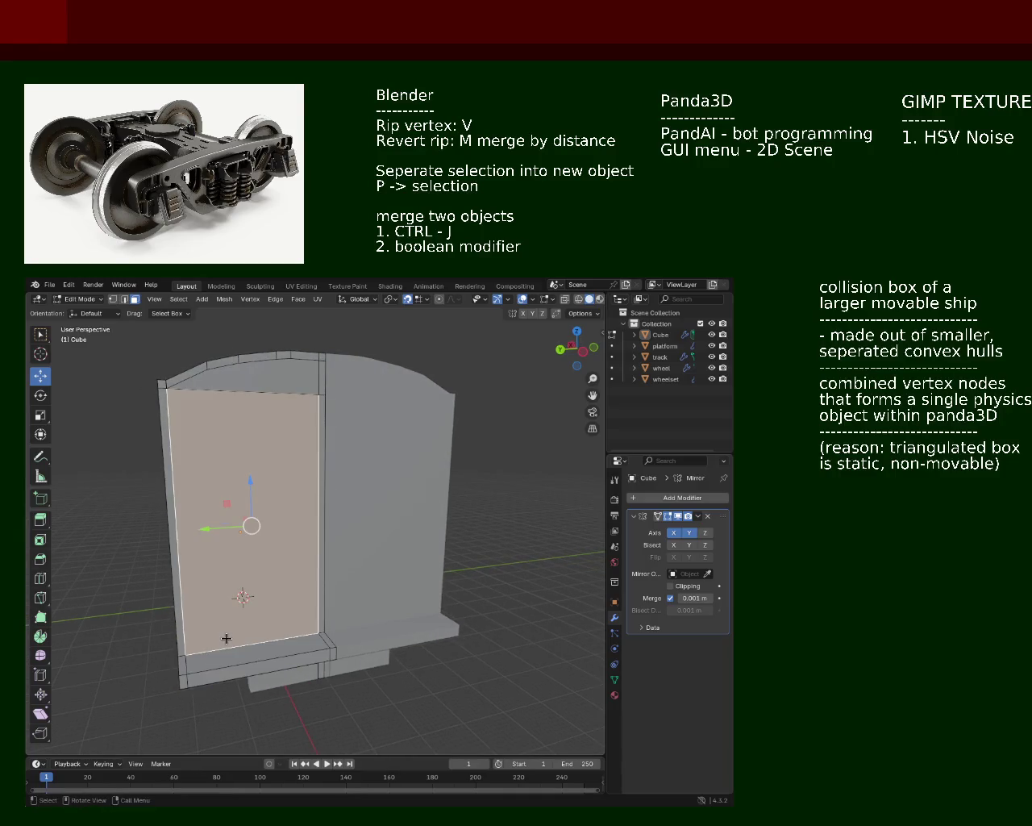
pyautogui.click(178, 372)
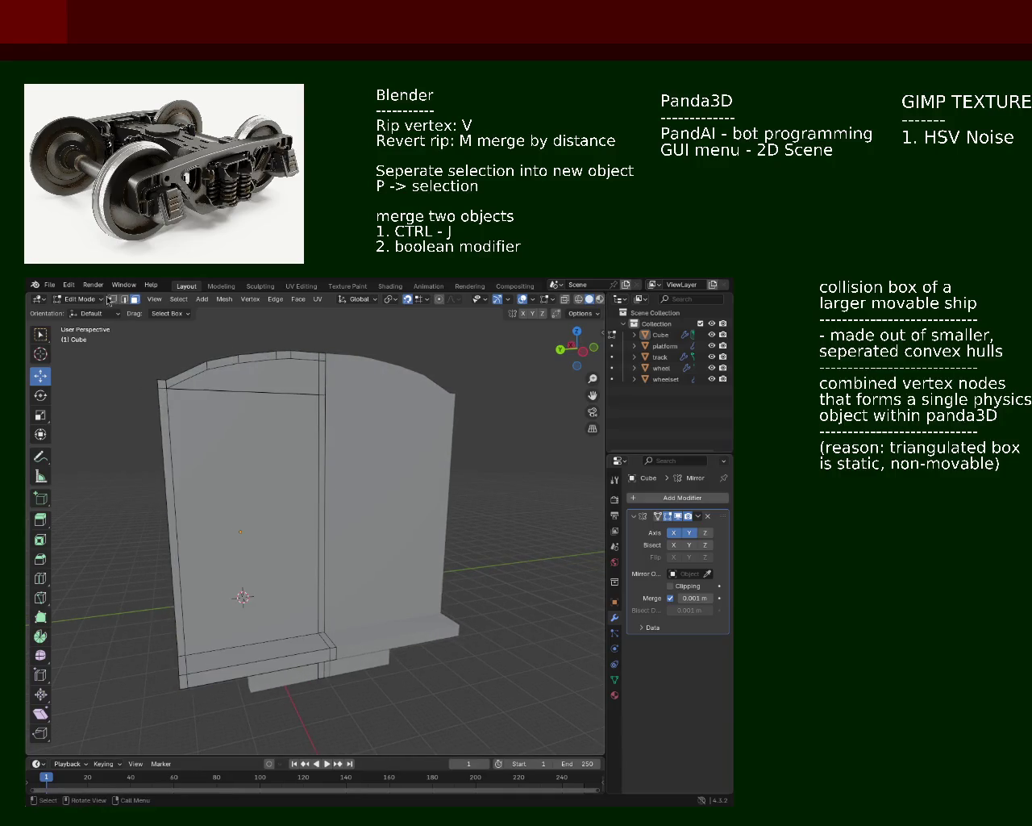
# Select the end wall's top and bottom edges and subdivide them at their midpoints
pyautogui.click(193, 392)
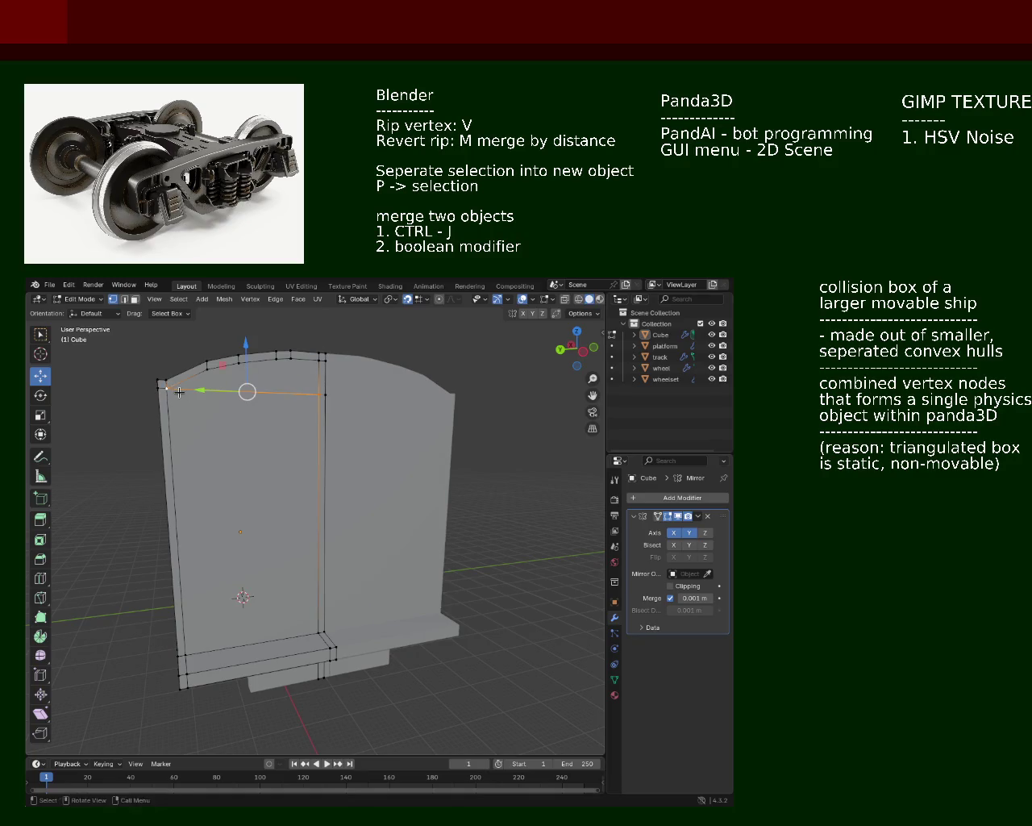
pyautogui.click(180, 659)
pyautogui.click(247, 634)
pyautogui.keyDown('shift'); pyautogui.click(193, 646); pyautogui.keyUp('shift')
pyautogui.rightClick(193, 646)
pyautogui.press('Escape')
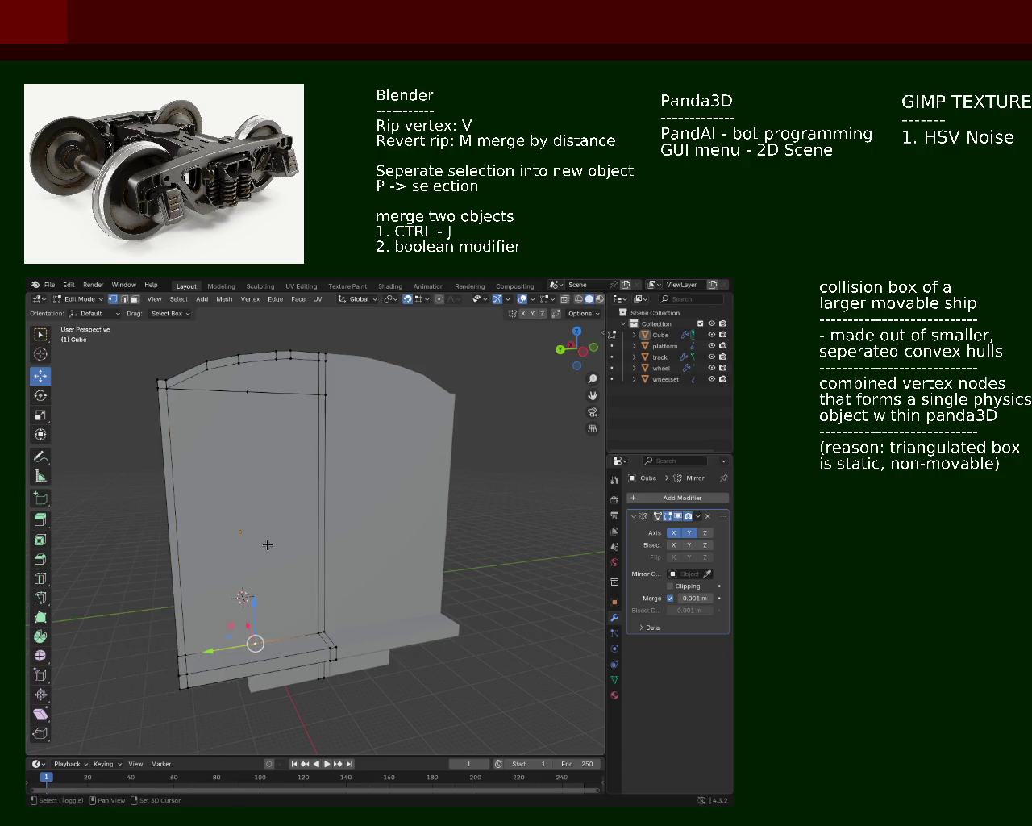
# Connect the new midpoints with vertical edges up to the roof arch and down through the ledge
pyautogui.keyDown('shift'); pyautogui.click(253, 395); pyautogui.keyUp('shift')
pyautogui.click(247, 393)
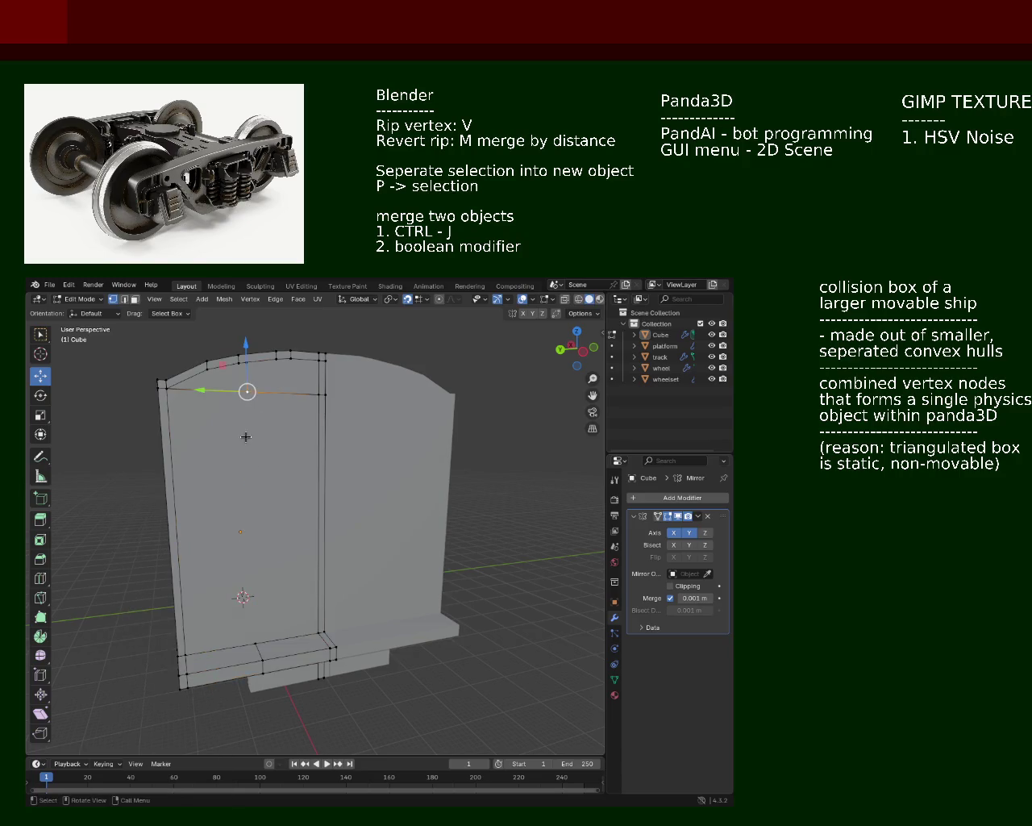
pyautogui.click(254, 643)
pyautogui.keyDown('shift'); pyautogui.click(247, 393); pyautogui.keyUp('shift')
pyautogui.click(247, 393)
pyautogui.moveTo(279, 542); pyautogui.dragTo(339, 535, button='middle')
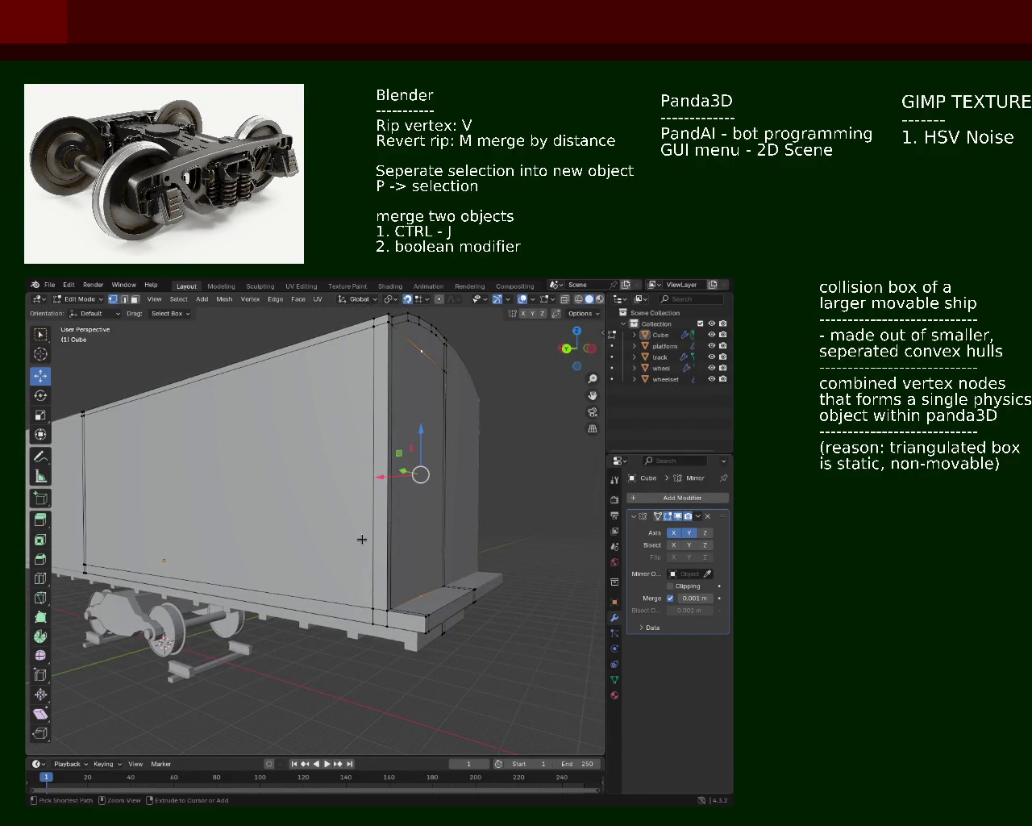
# Pan and zoom in close on the boxcar's long side face
pyautogui.keyDown('ctrl'); pyautogui.click(395, 548); pyautogui.keyUp('ctrl')
pyautogui.moveTo(486, 563)
pyautogui.keyDown('shift'); pyautogui.mouseDown(button='middle')
pyautogui.moveTo(339, 585)
pyautogui.moveTo(209, 582)
pyautogui.moveTo(346, 564)
pyautogui.moveTo(422, 512)
pyautogui.moveTo(274, 525)
pyautogui.moveTo(346, 506)
pyautogui.moveTo(380, 457)
pyautogui.moveTo(417, 451)
pyautogui.moveTo(416, 441)
pyautogui.mouseUp(button='middle'); pyautogui.keyUp('shift')
pyautogui.scroll(3, 380, 456)
# Subdivide the side panel's top and bottom edges and join their midpoints with a vertical edge
pyautogui.keyDown('shift'); pyautogui.click(446, 385); pyautogui.keyUp('shift')
pyautogui.rightClick(383, 381)
pyautogui.click(383, 381)
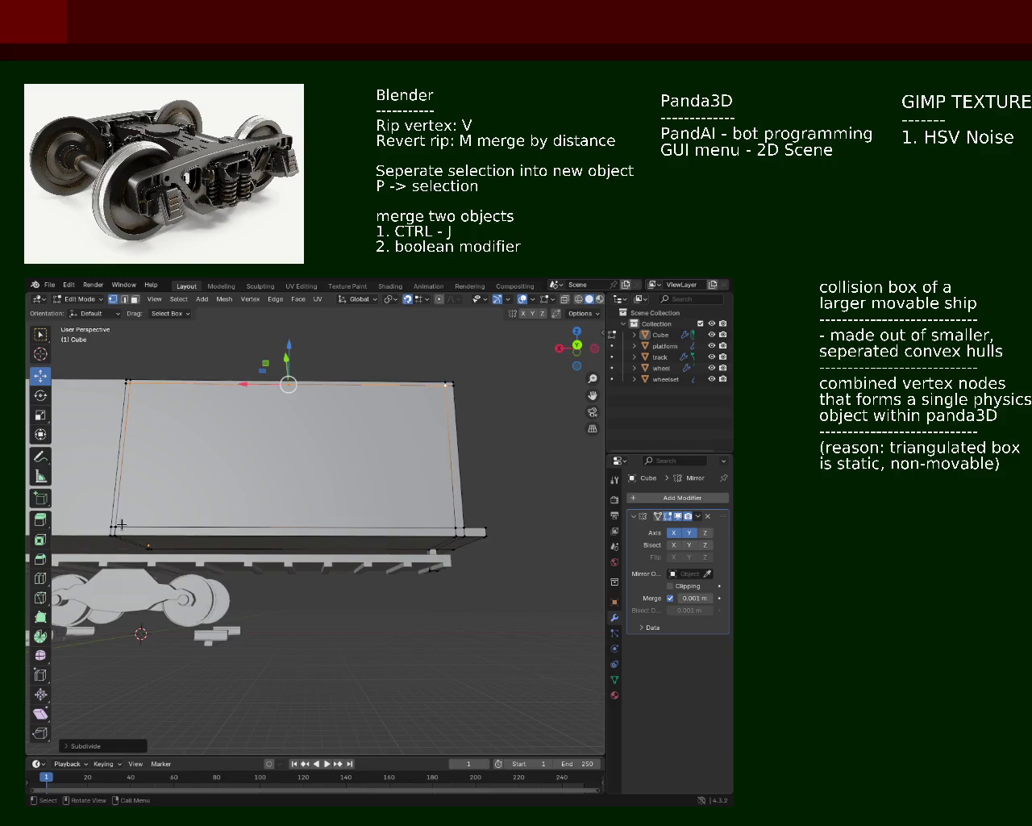
pyautogui.click(121, 528)
pyautogui.keyDown('shift'); pyautogui.click(294, 410); pyautogui.keyUp('shift')
pyautogui.press('j')
# Select and subdivide the bottom-right half-edge of the side panel
pyautogui.click(291, 464)
pyautogui.click(286, 520)
pyautogui.keyDown('shift'); pyautogui.click(436, 523); pyautogui.keyUp('shift')
pyautogui.click(457, 525)
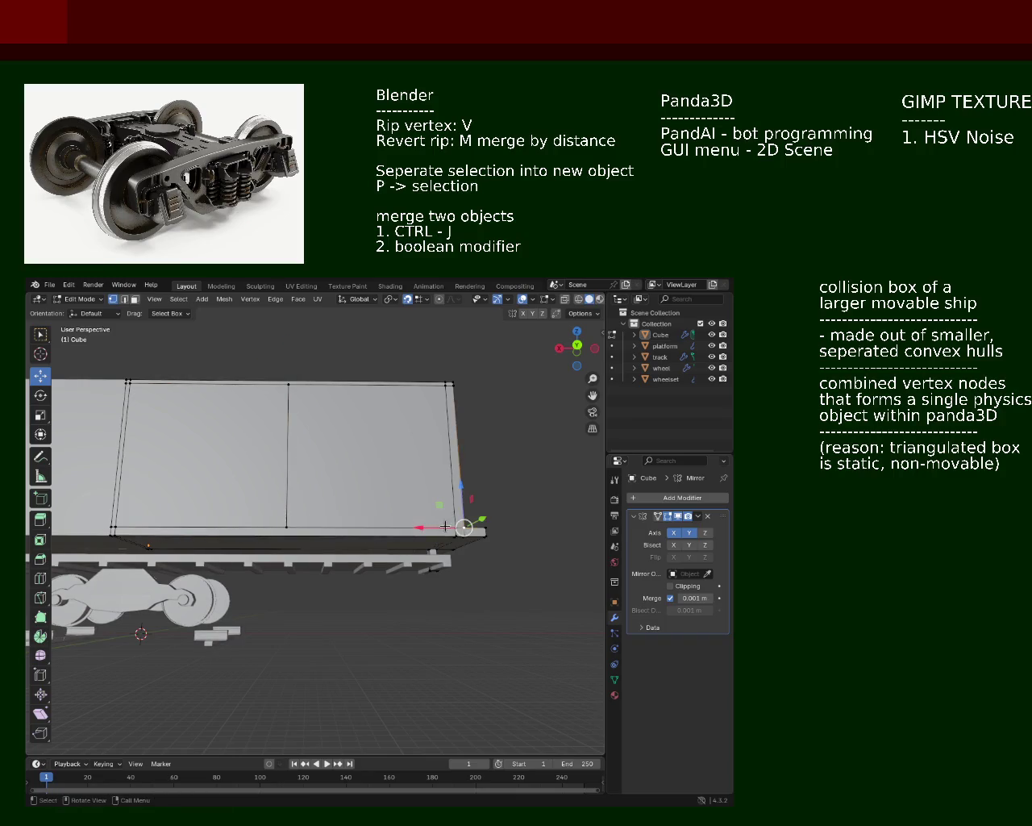
pyautogui.rightClick(282, 525)
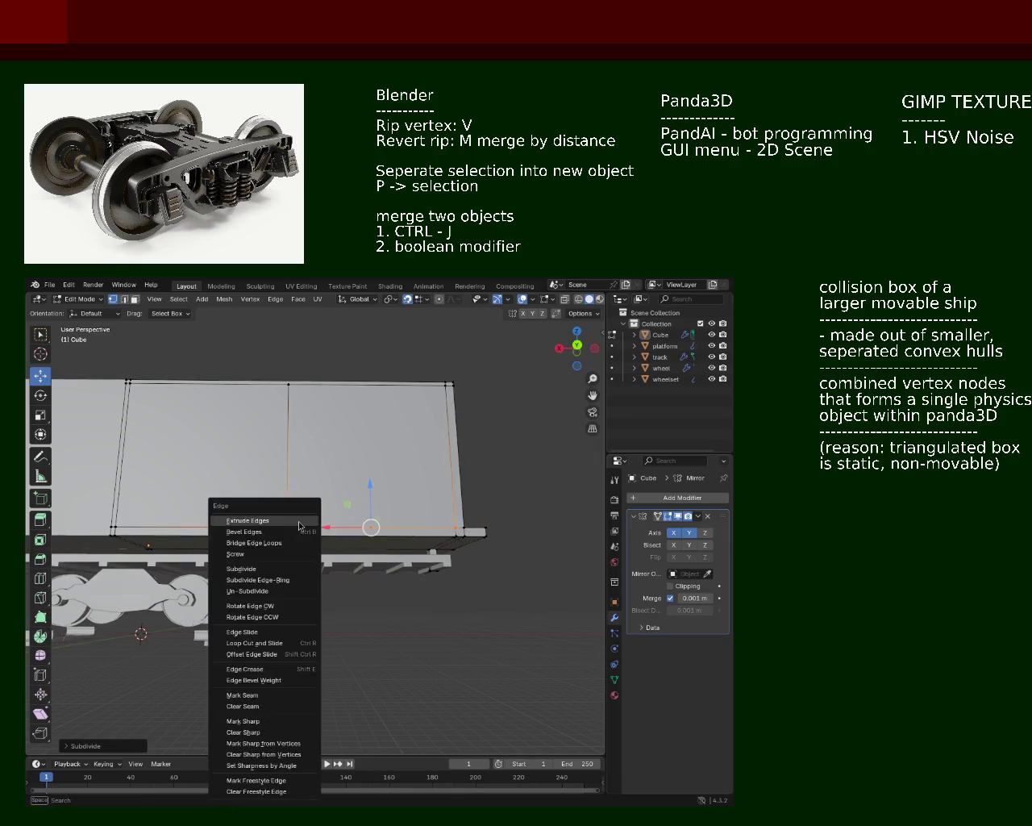
pyautogui.keyDown('shift'); pyautogui.click(286, 527); pyautogui.keyUp('shift')
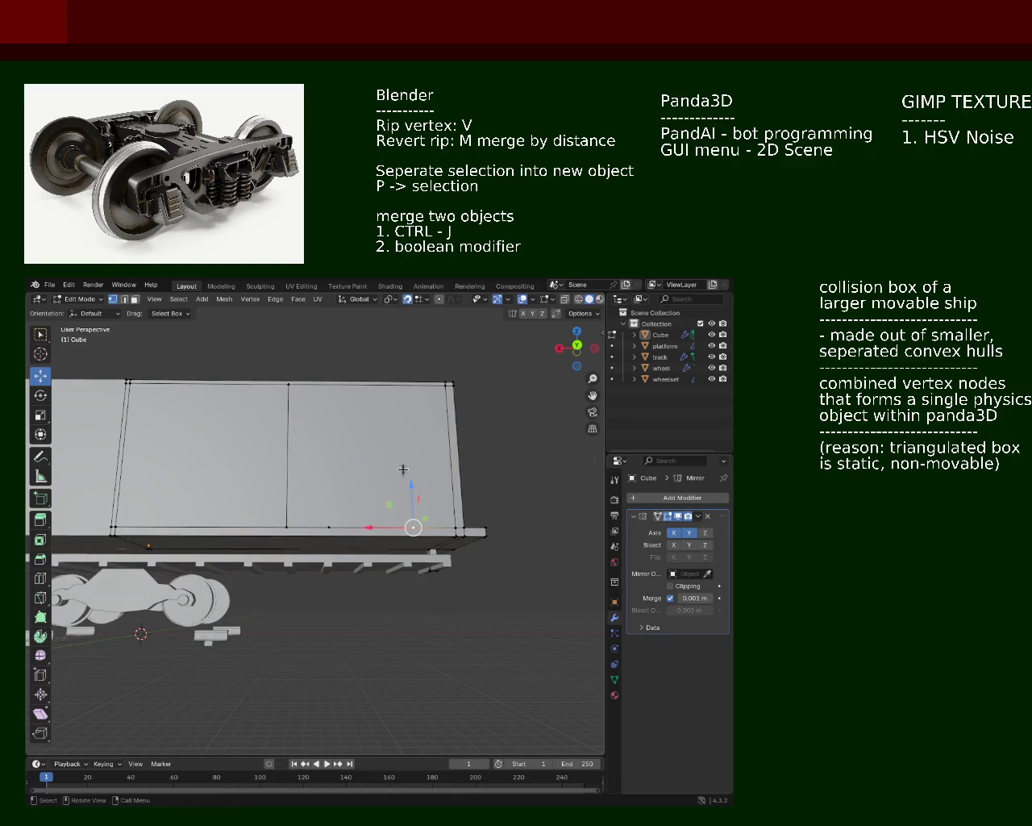
# Subdivide the right half's top and bottom edges and select the new middle edge between them
pyautogui.moveTo(408, 413); pyautogui.dragTo(322, 401, button='middle')
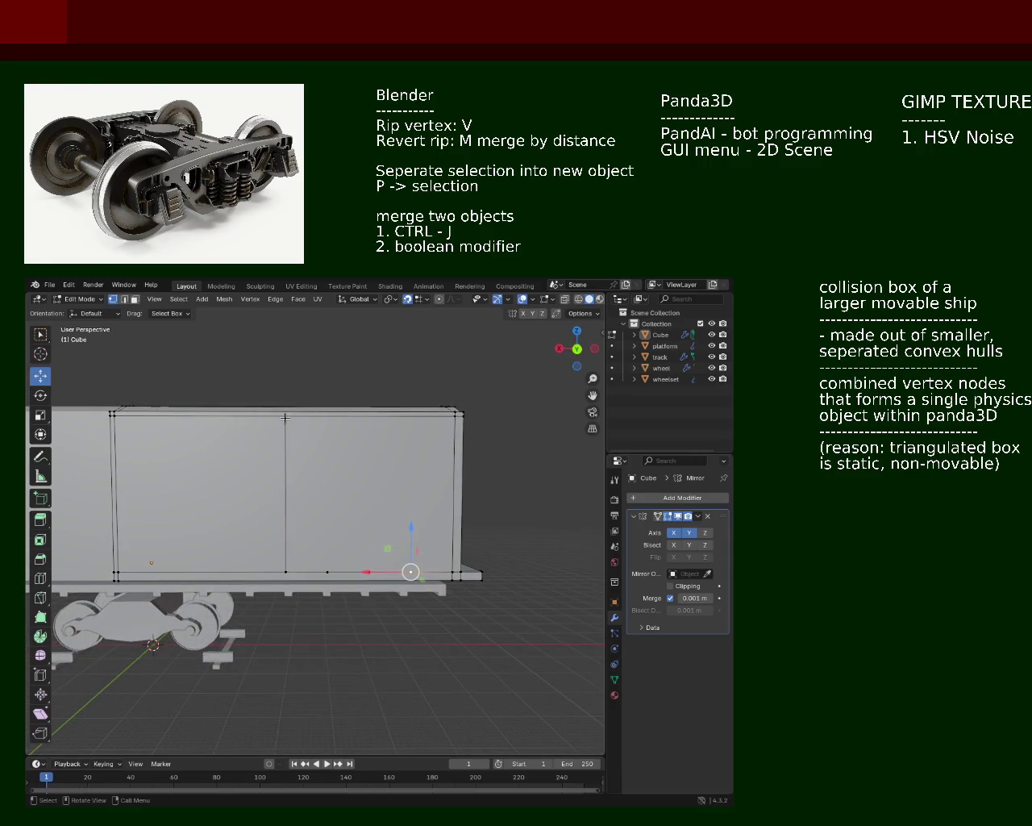
pyautogui.rightClick(371, 417)
pyautogui.click(380, 417)
pyautogui.click(411, 571)
pyautogui.click(451, 432)
pyautogui.keyDown('shift'); pyautogui.click(443, 575); pyautogui.keyUp('shift')
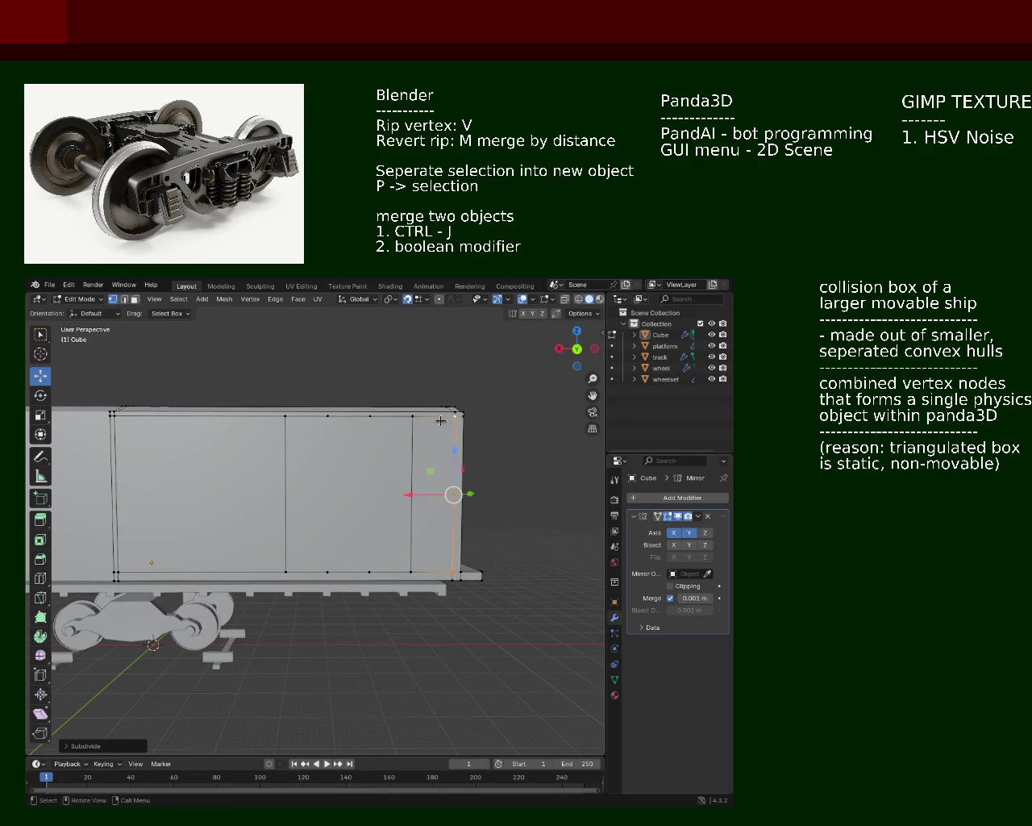
pyautogui.click(412, 417)
pyautogui.keyDown('shift'); pyautogui.click(408, 570); pyautogui.keyUp('shift')
pyautogui.rightClick(408, 570)
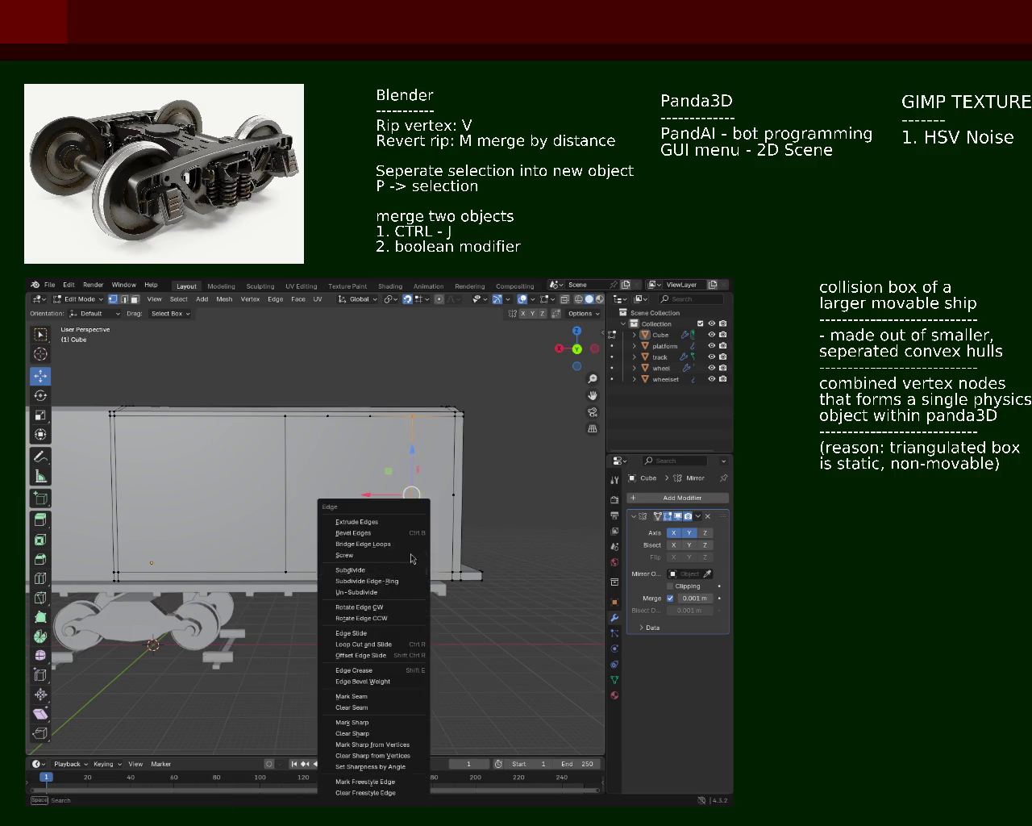
pyautogui.hotkey('ctrl', 'z')
pyautogui.hotkey('ctrl', 'z')
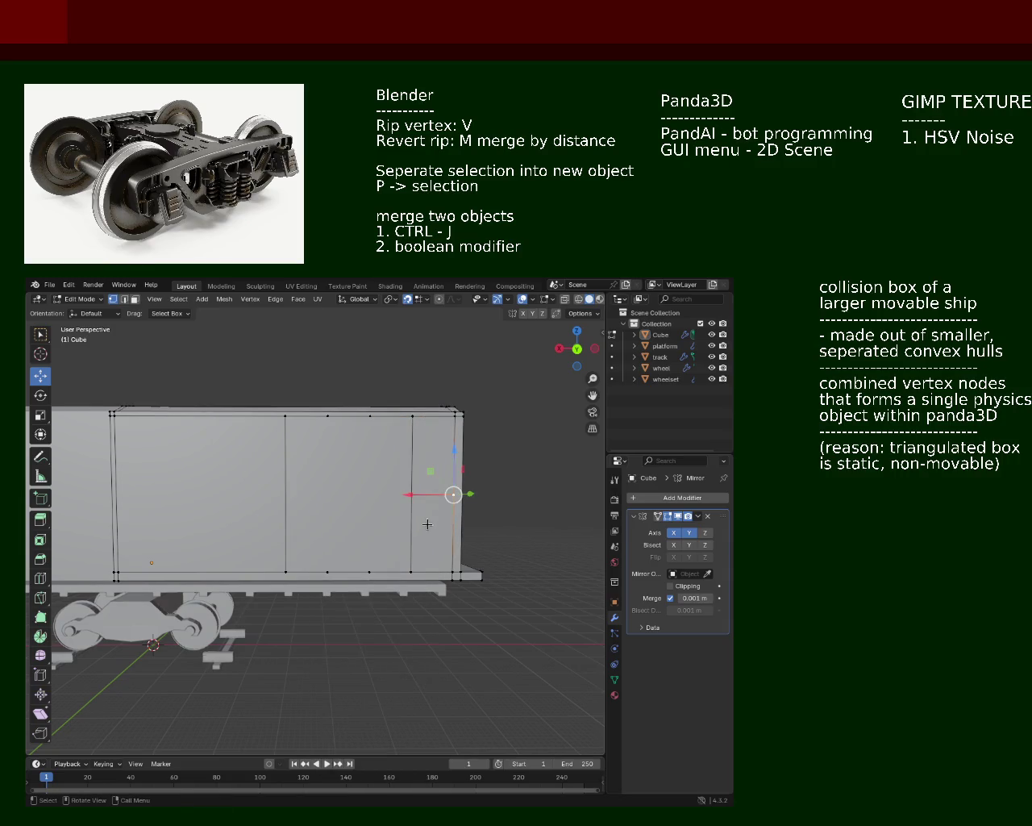
pyautogui.scroll(5, 433, 541)
# Vertex-slide the two selected vertical edges with Shift+V to reposition the side panel lines
pyautogui.scroll(-2, 424, 491)
pyautogui.keyDown('shift'); pyautogui.click(326, 464); pyautogui.keyUp('shift')
pyautogui.hotkey('shift', 'v')
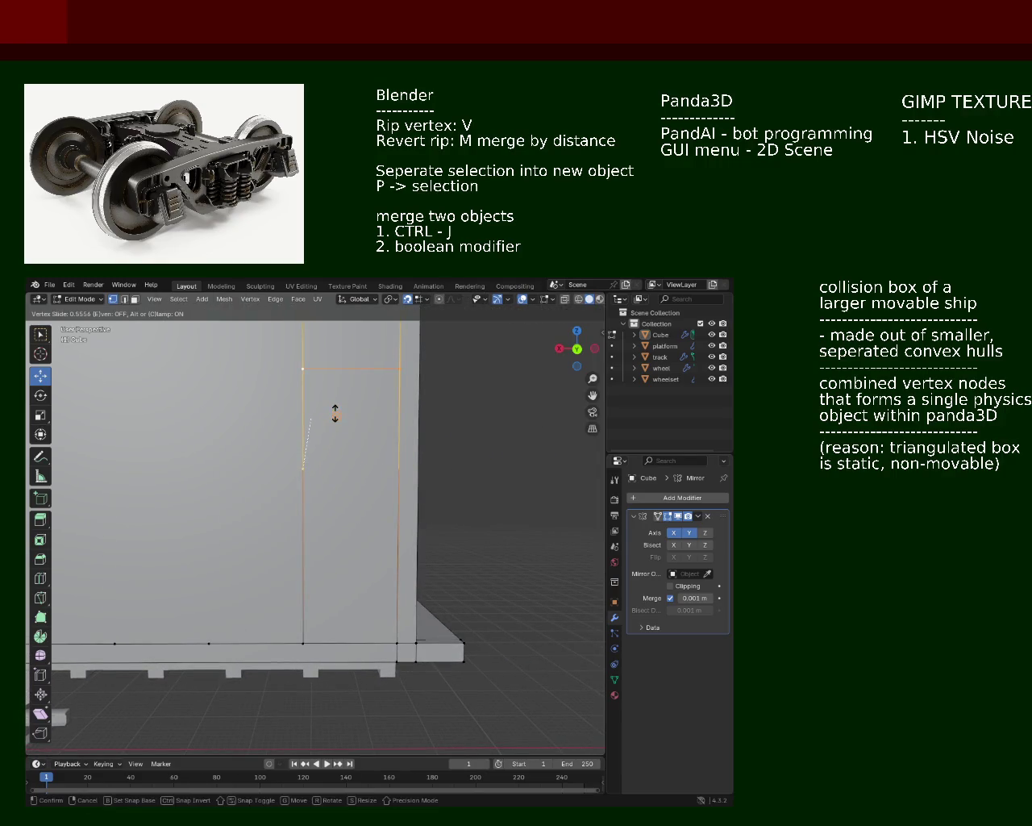
pyautogui.click(335, 413)
pyautogui.moveTo(344, 488)
pyautogui.mouseDown(button='middle')
pyautogui.moveTo(421, 560)
pyautogui.moveTo(405, 458)
pyautogui.moveTo(395, 462)
pyautogui.mouseUp(button='middle')
# Select the long top-front edge below the roof and subdivide it into several evenly spaced segments
pyautogui.click(182, 424)
pyautogui.moveTo(182, 424); pyautogui.dragTo(443, 445, button='middle')
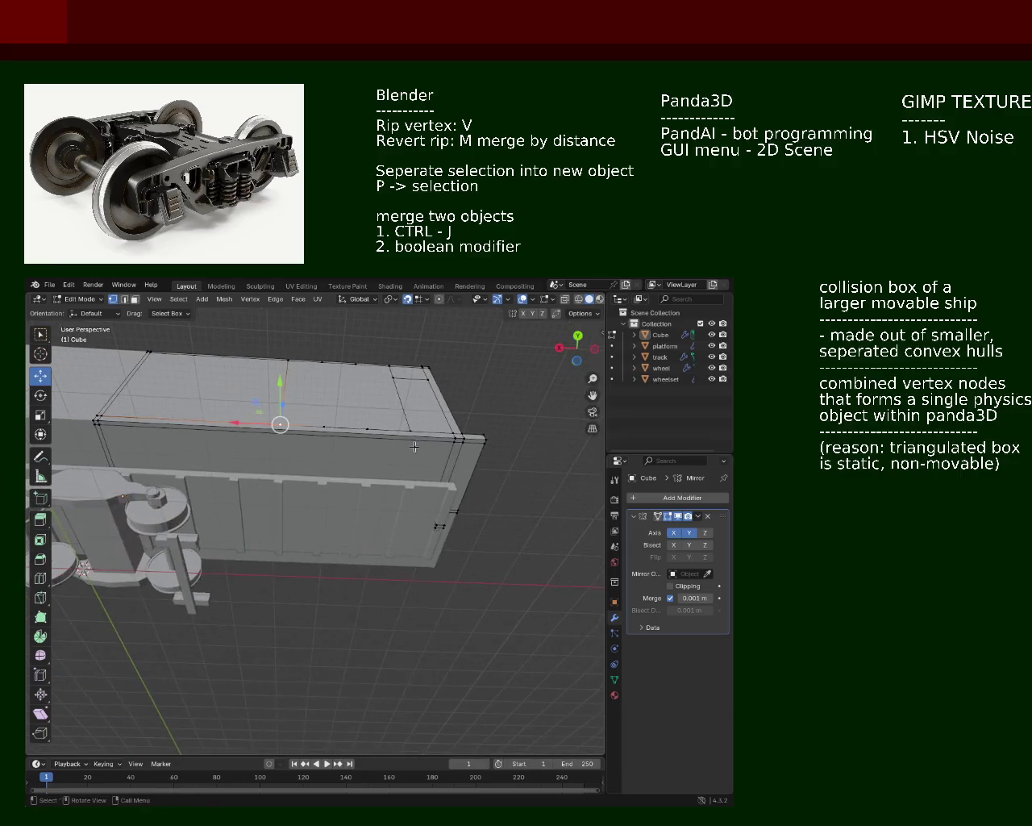
pyautogui.click(451, 442)
pyautogui.keyDown('shift'); pyautogui.click(97, 424); pyautogui.keyUp('shift')
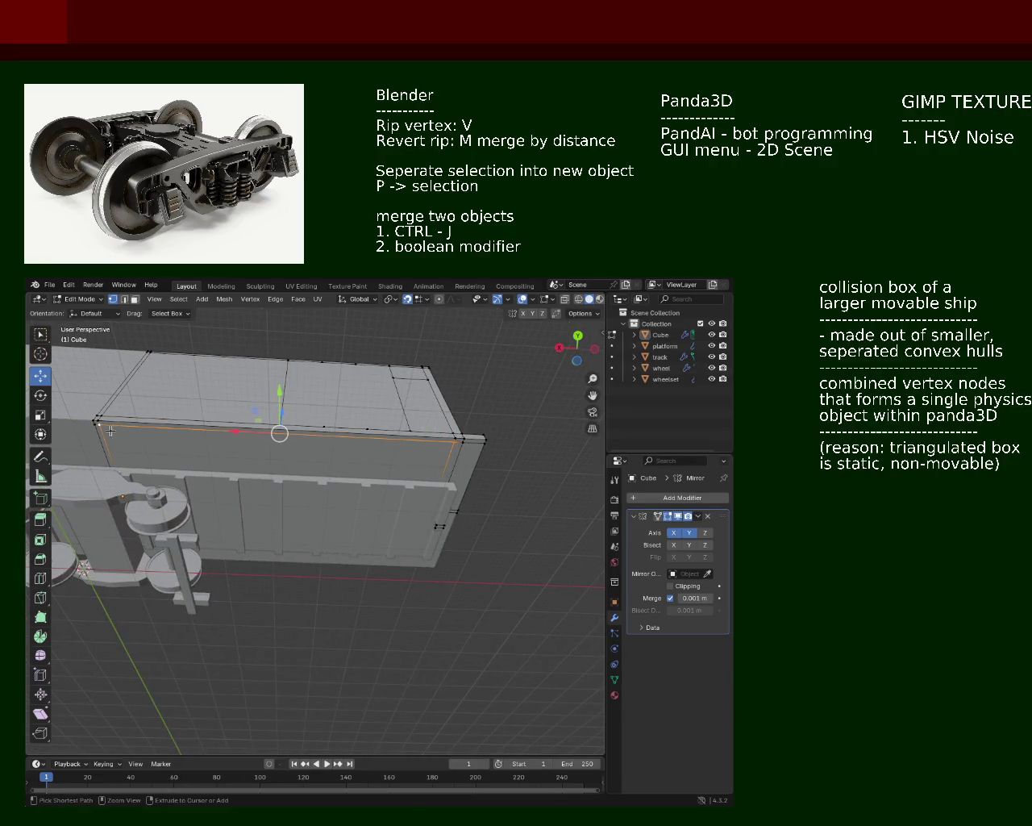
pyautogui.rightClick(124, 436)
pyautogui.click(125, 436)
pyautogui.rightClick(125, 436)
pyautogui.click(125, 436)
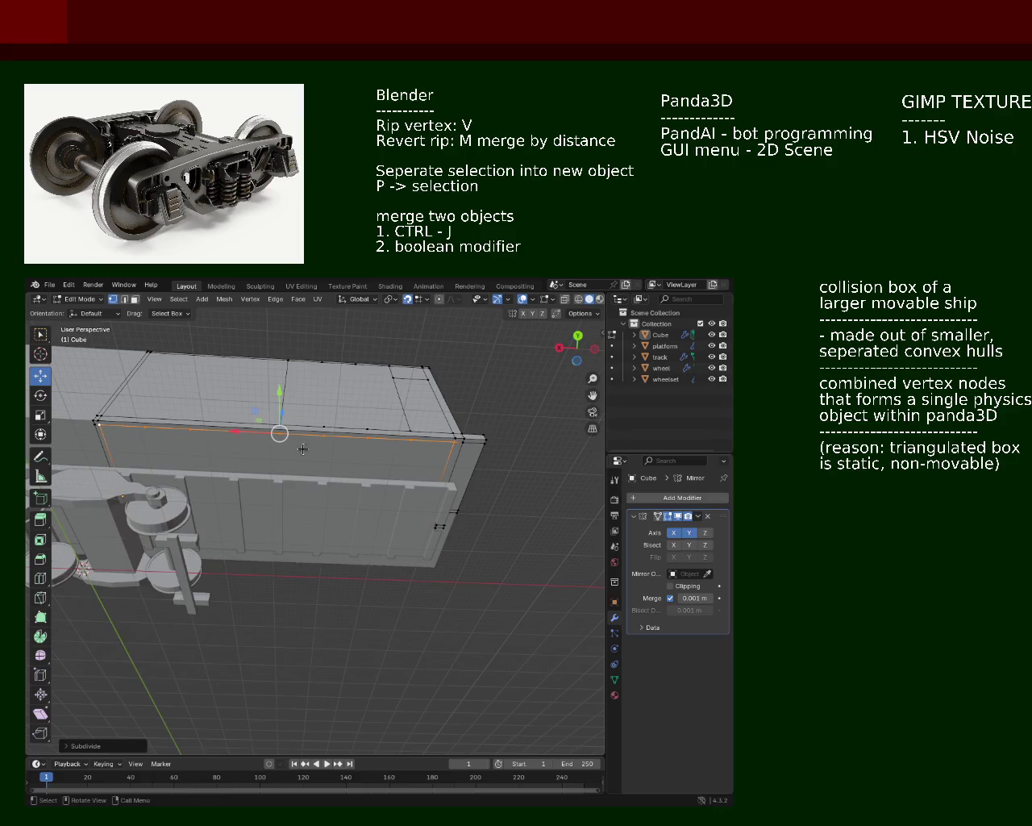
pyautogui.click(407, 435)
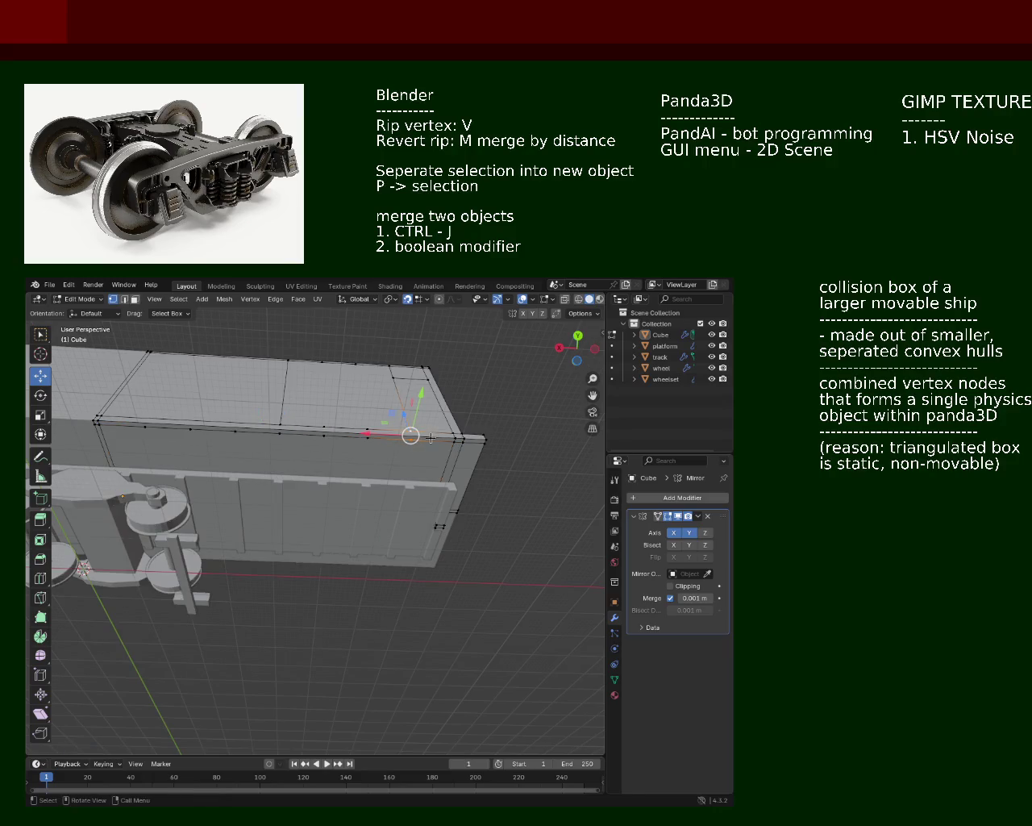